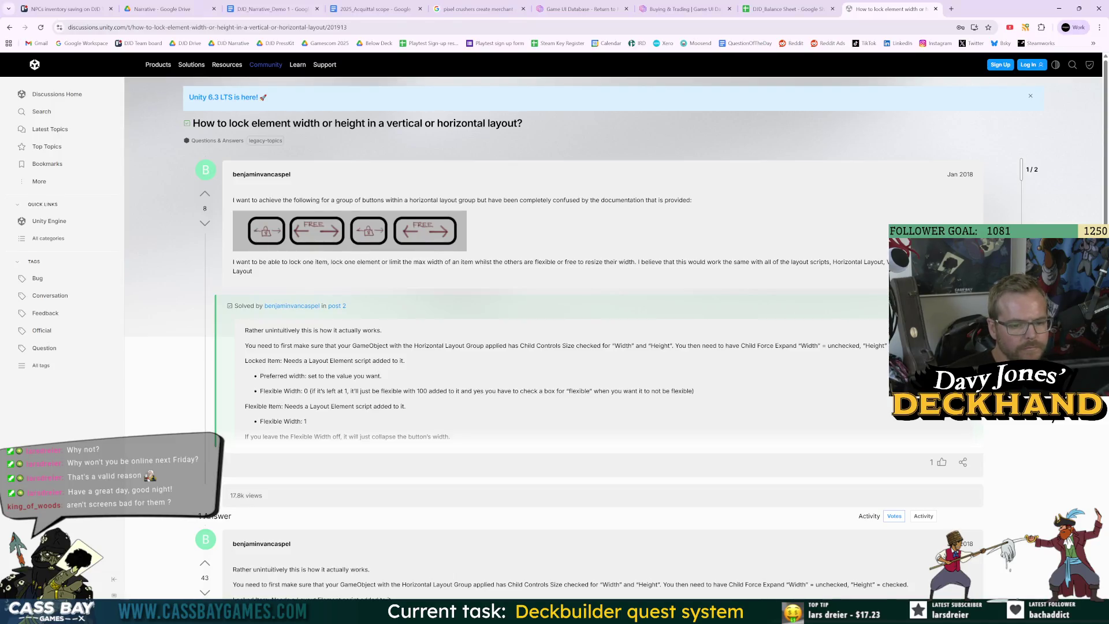
Step: Leave the forum thread and return to the Unity Editor's Merchant Canvas scene
key(alt+Tab)
scroll(982, 173, down, 3)
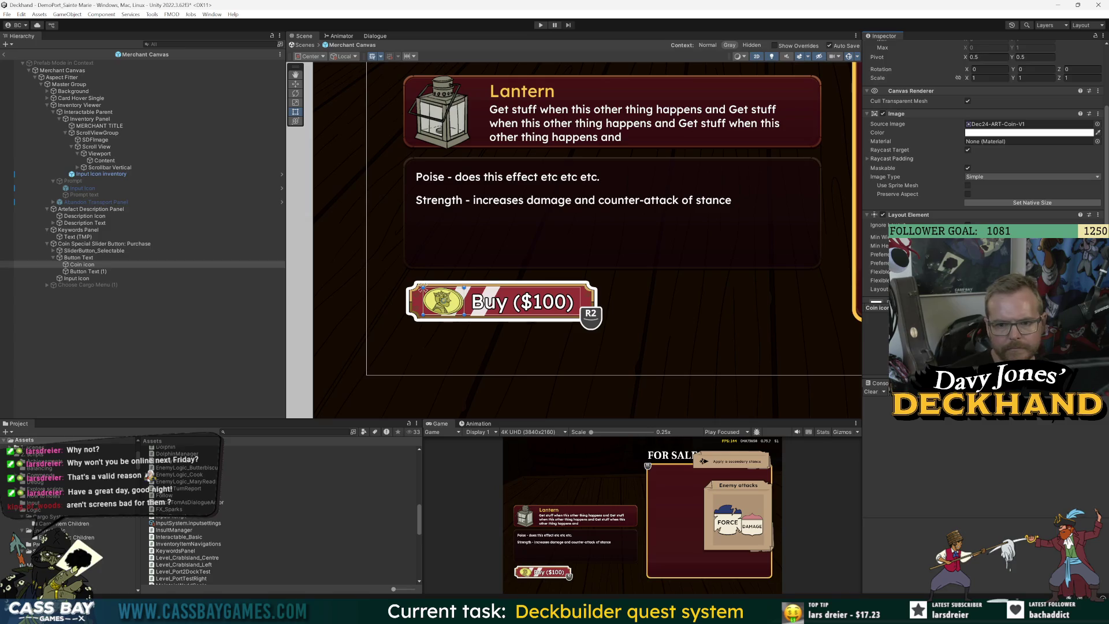
Step: Untick the Coin icon's Preferred Height, then go back to the layout-locking forum thread
scroll(909, 220, down, 2)
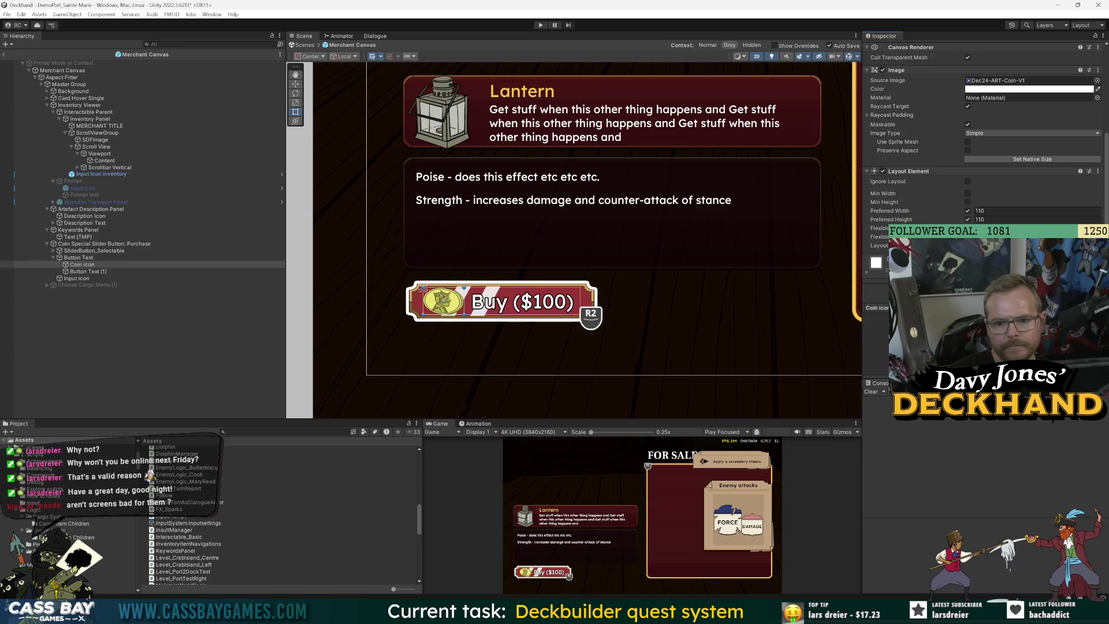
click(968, 220)
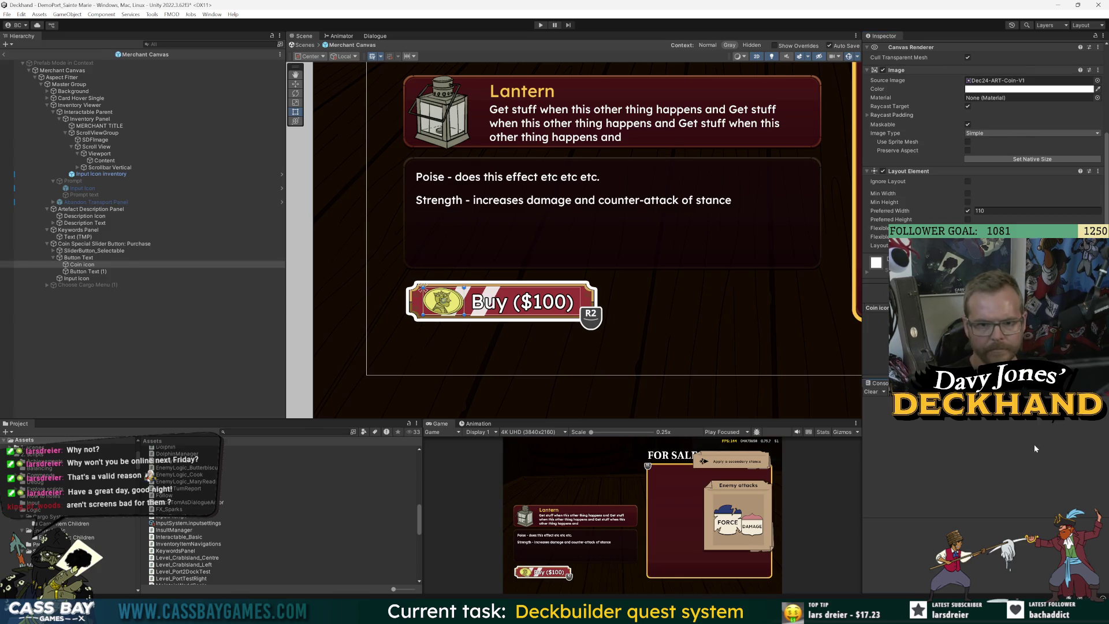
key(alt+Tab)
drag(315, 393, 376, 392)
click(406, 400)
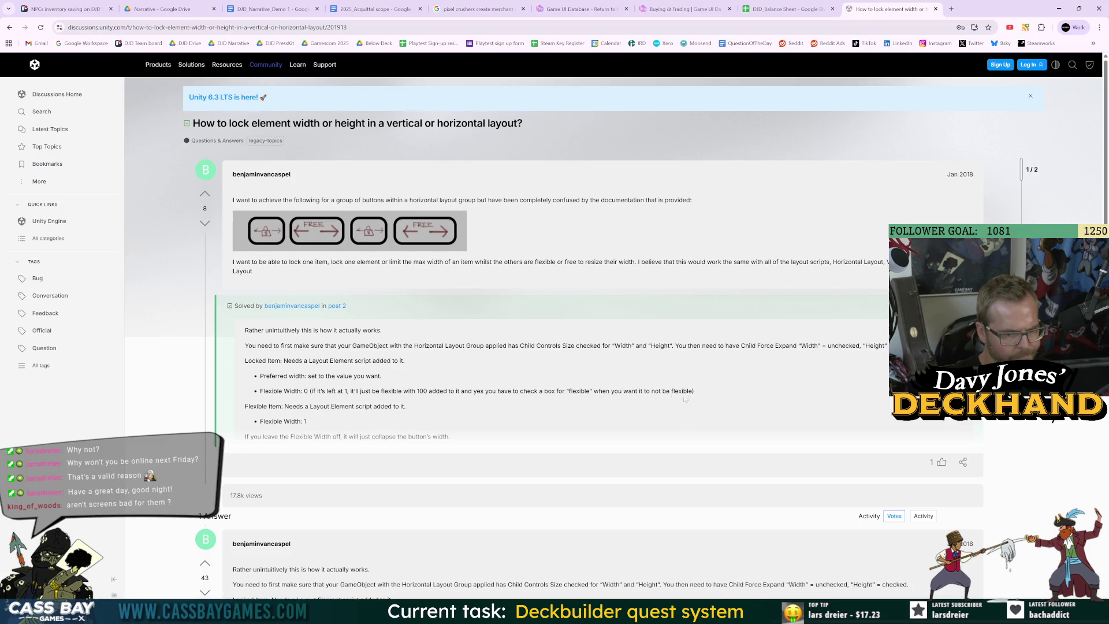
Step: Read the solved answer: set Preferred Width and use Flexible Width 0 for locked items
drag(384, 391, 451, 391)
click(451, 391)
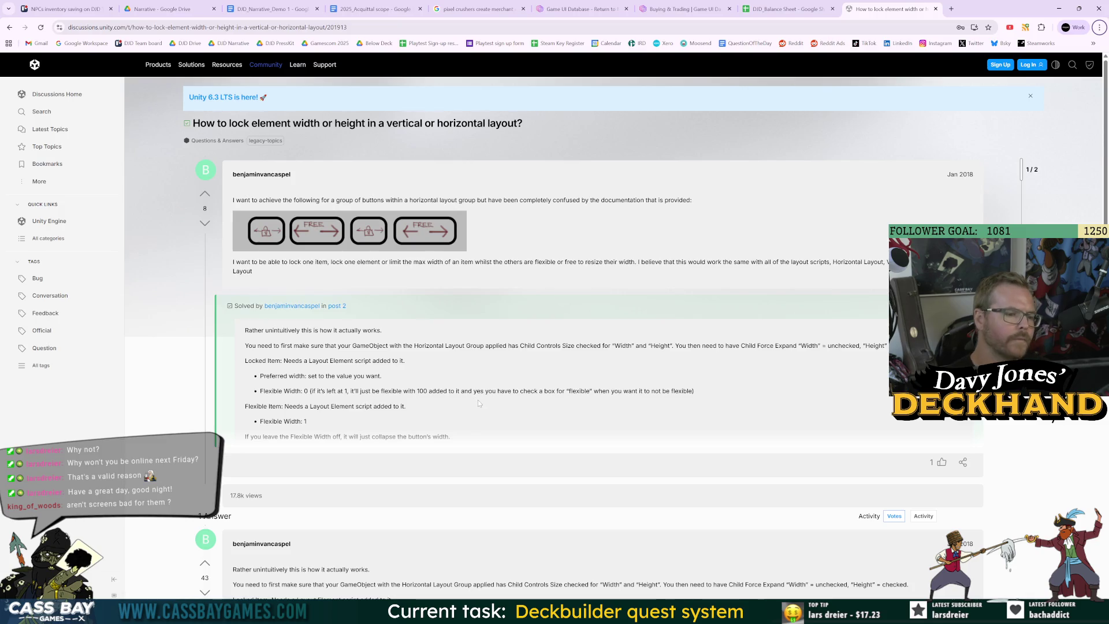
key(alt+Tab)
key(alt+Tab)
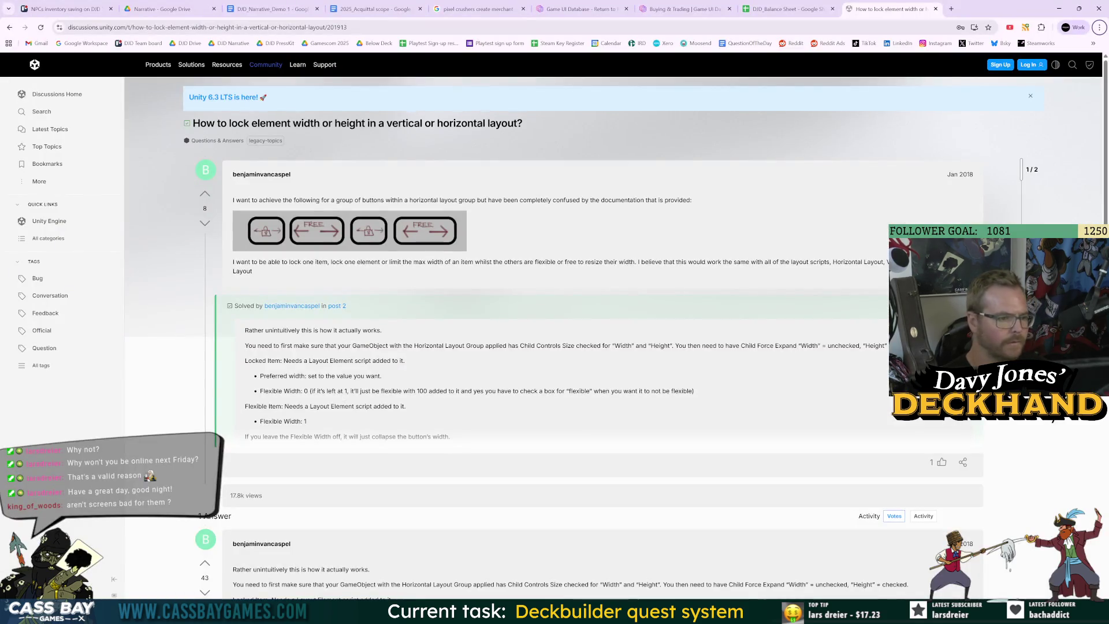
key(alt+Tab)
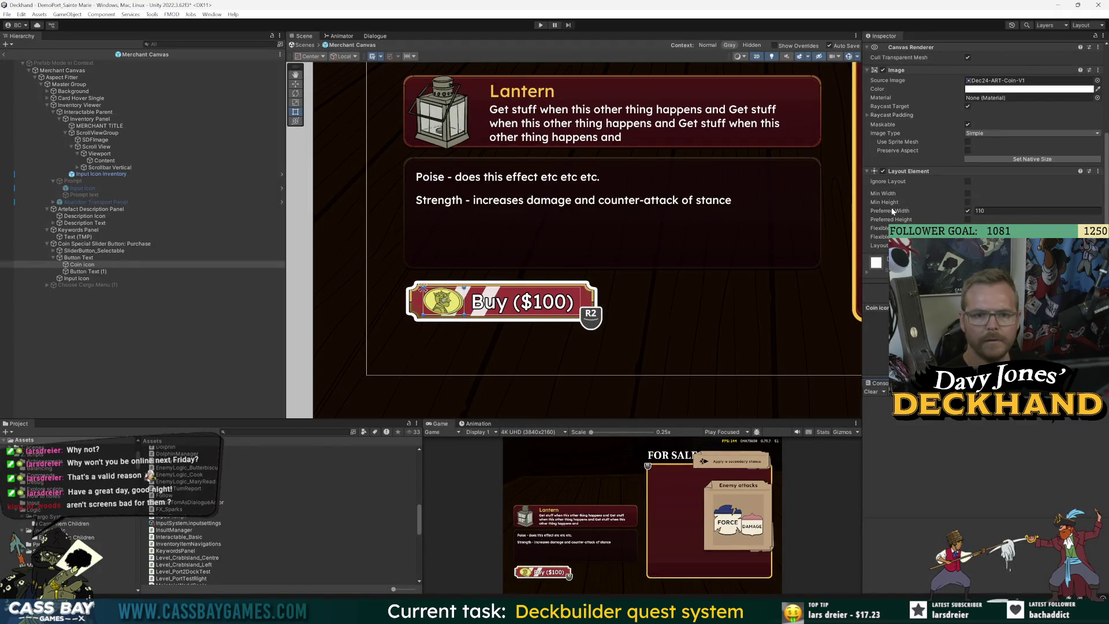
Step: Shrink the Coin icon's Preferred Width from 110, entering a value of 1
mouse_move(958, 207)
mouse_down()
mouse_move(970, 209)
mouse_move(950, 210)
mouse_up()
scroll(943, 195, up, 5)
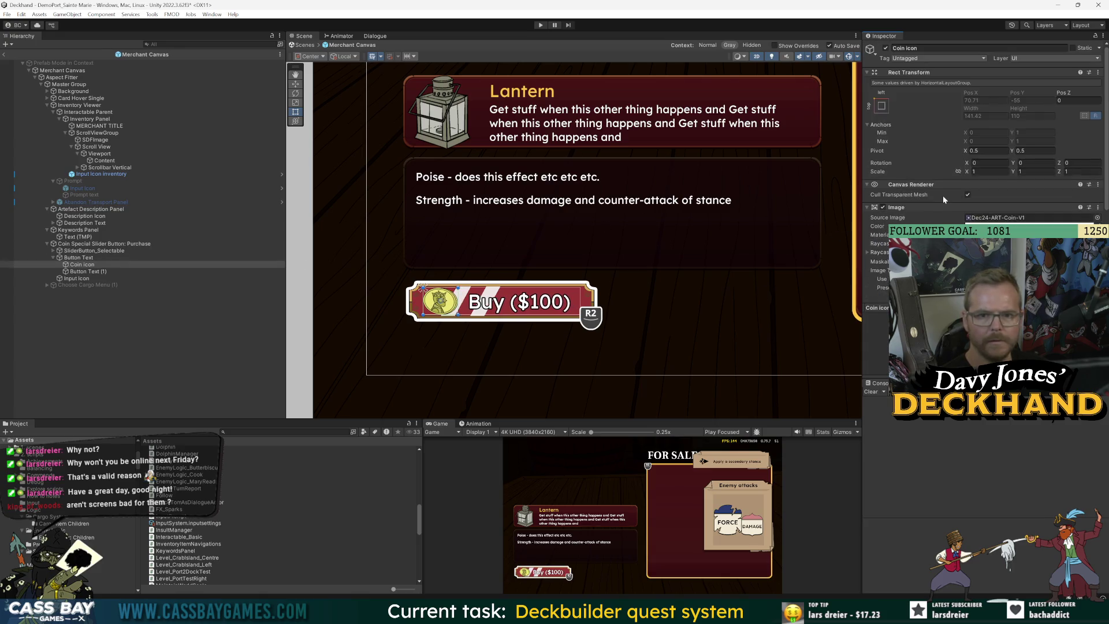
scroll(944, 195, down, 3)
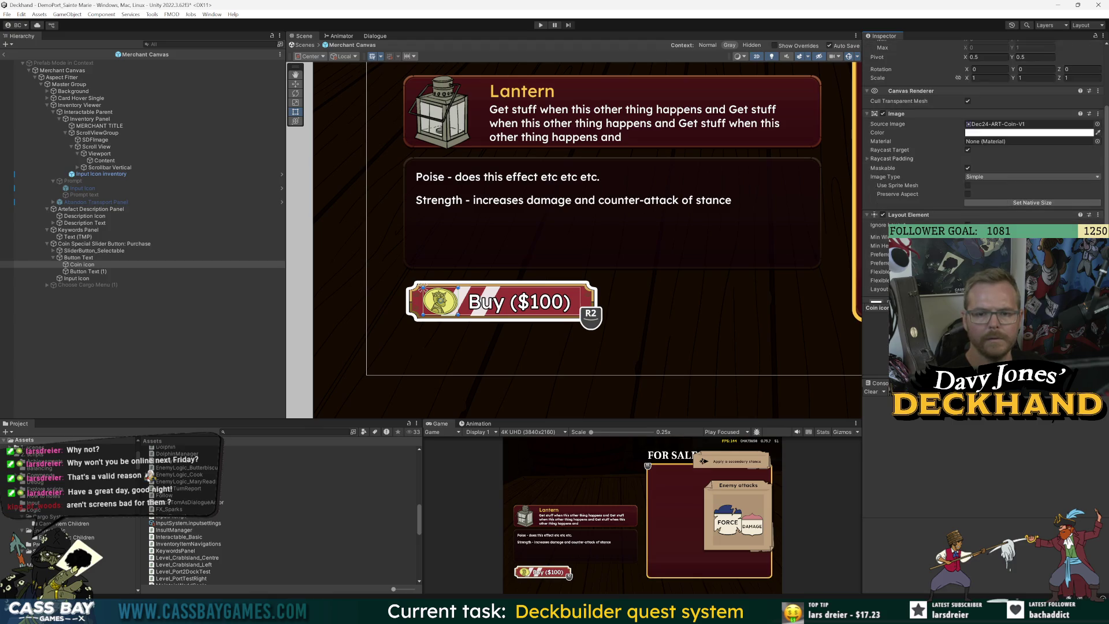
drag(947, 254, 942, 254)
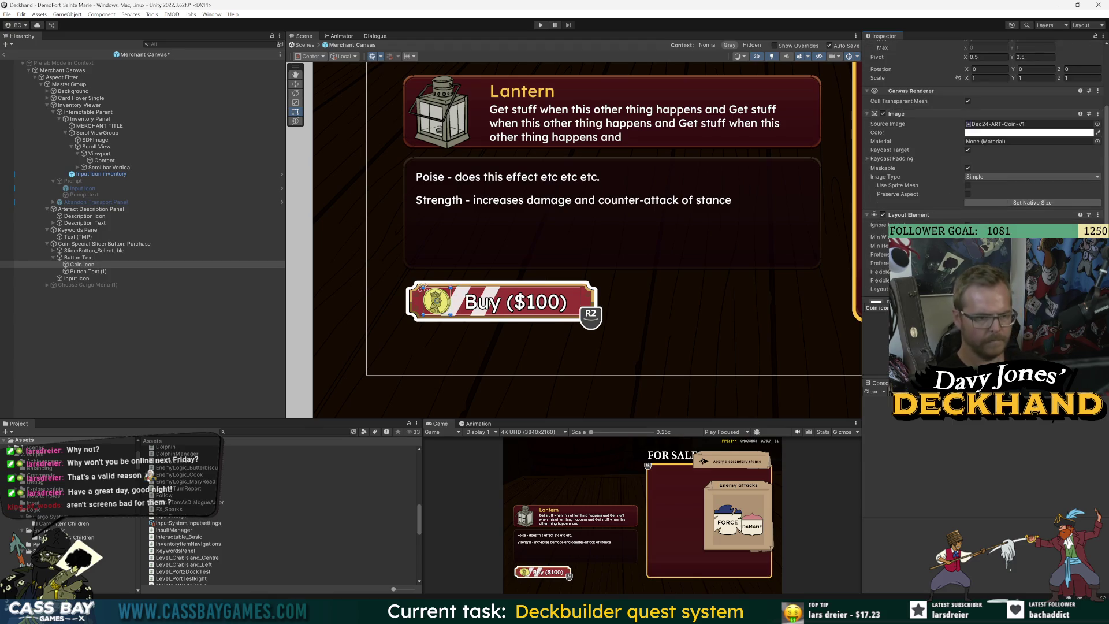
scroll(982, 144, down, 2)
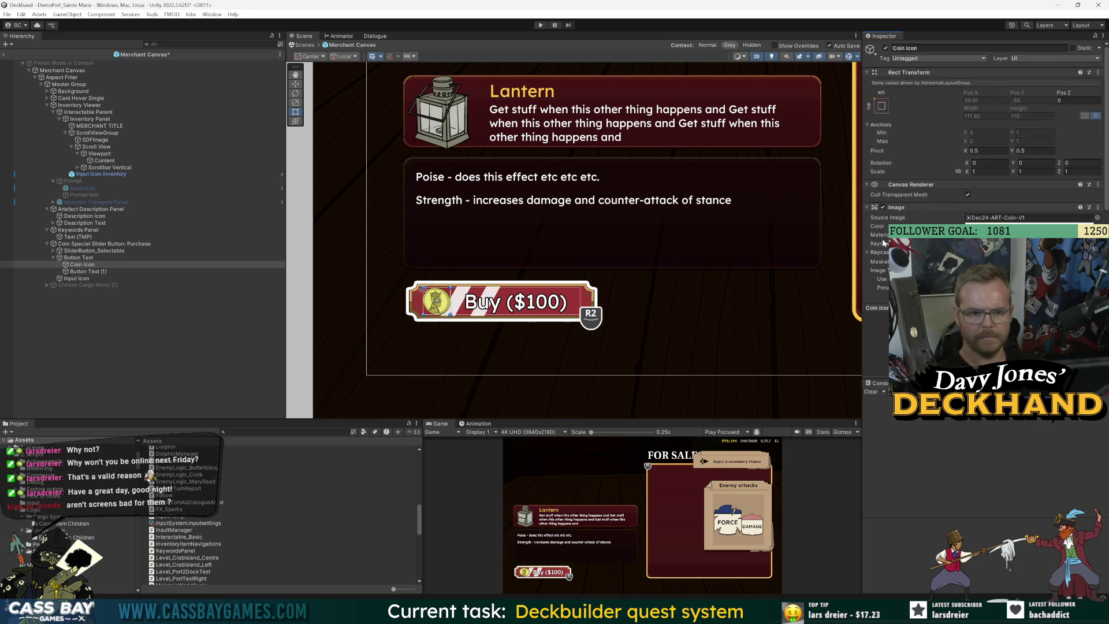
click(1039, 211)
text(1)
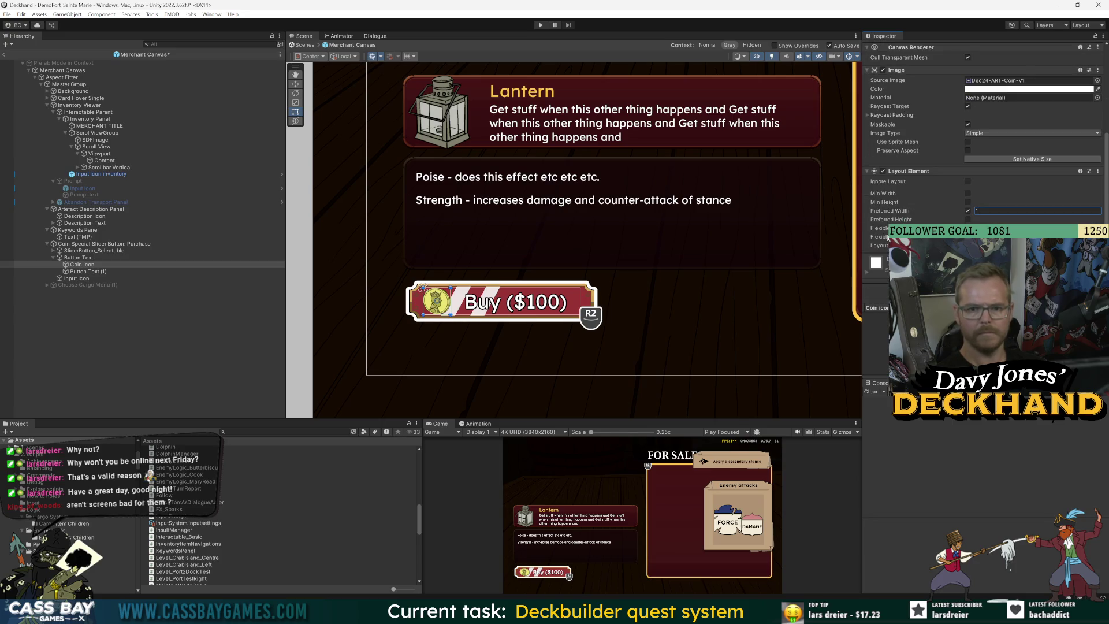
Step: Toggle the Coin icon's Preferred Width off and on and re-enter 1
scroll(912, 211, up, 5)
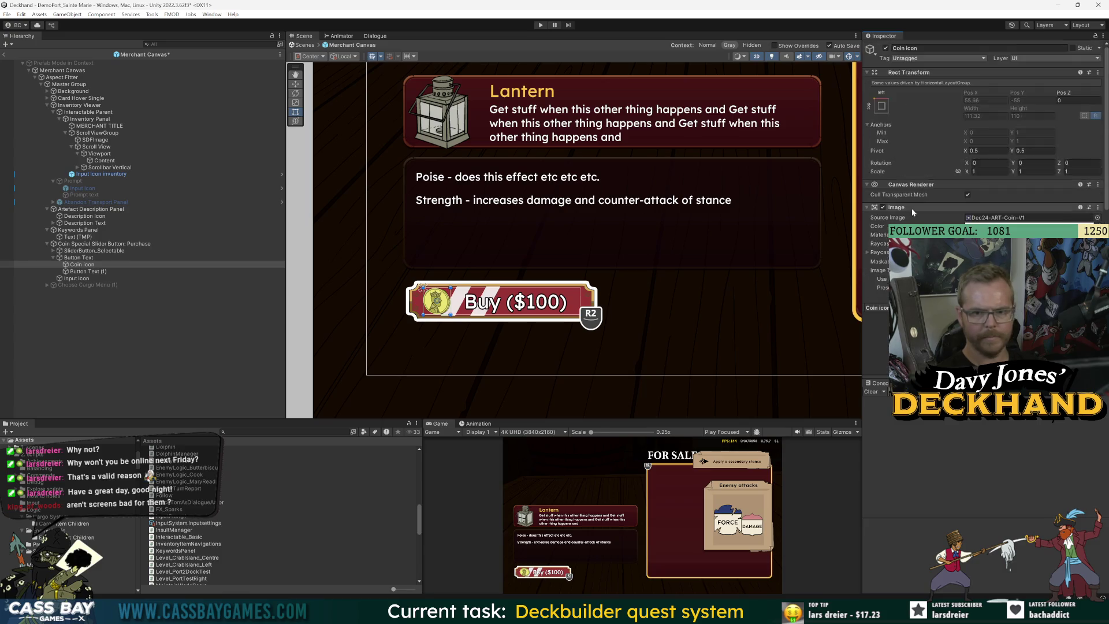
scroll(916, 207, down, 5)
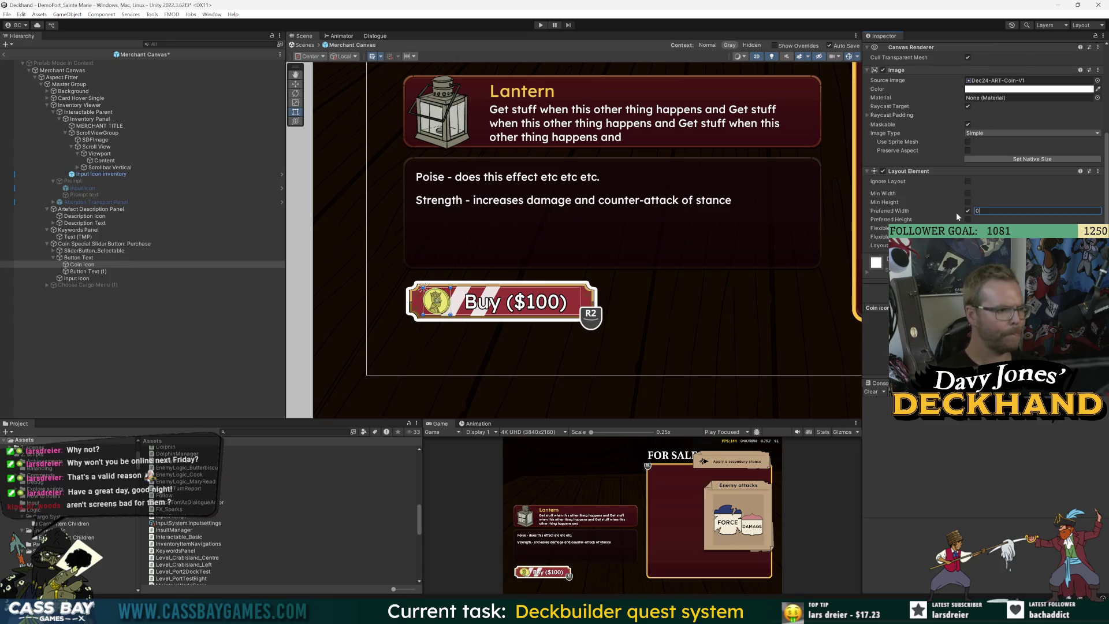
scroll(943, 201, up, 5)
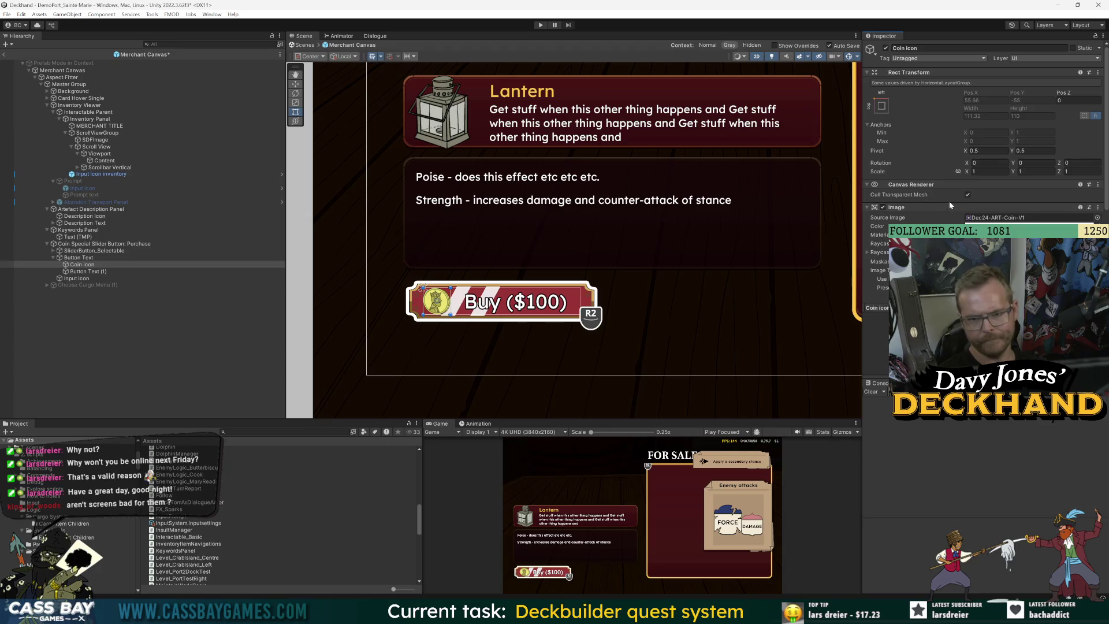
scroll(949, 201, down, 5)
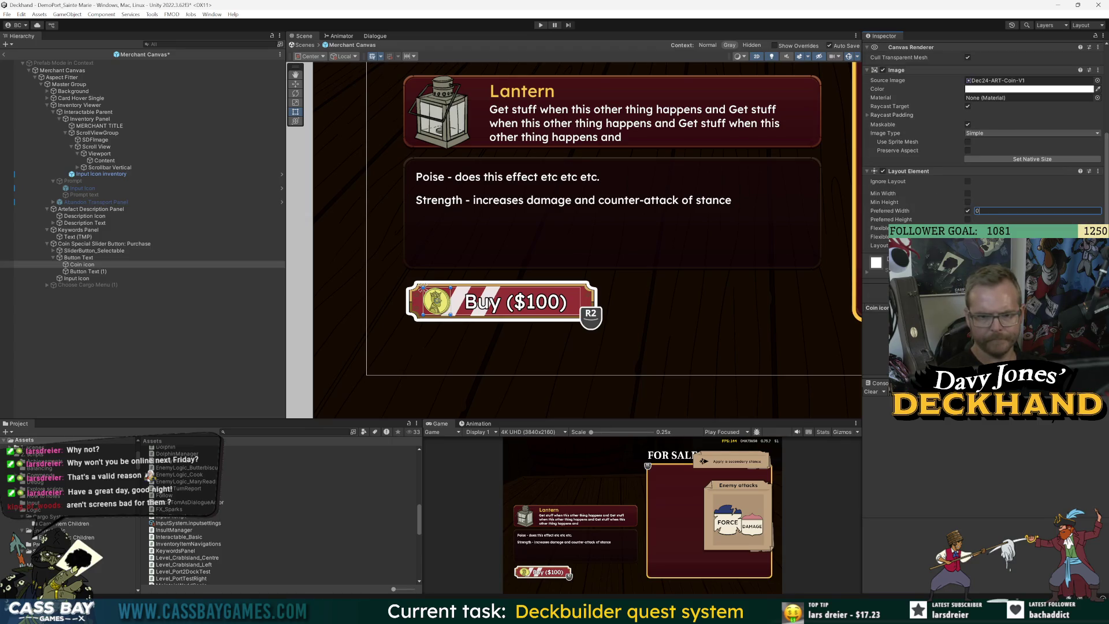
click(968, 210)
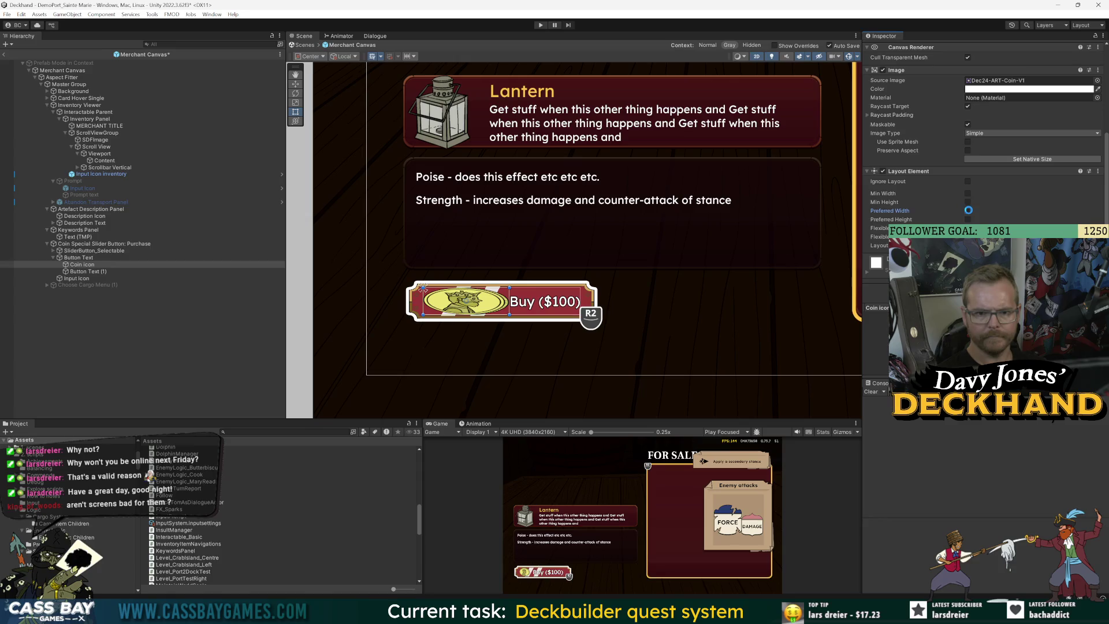
click(969, 210)
click(991, 211)
text(1)
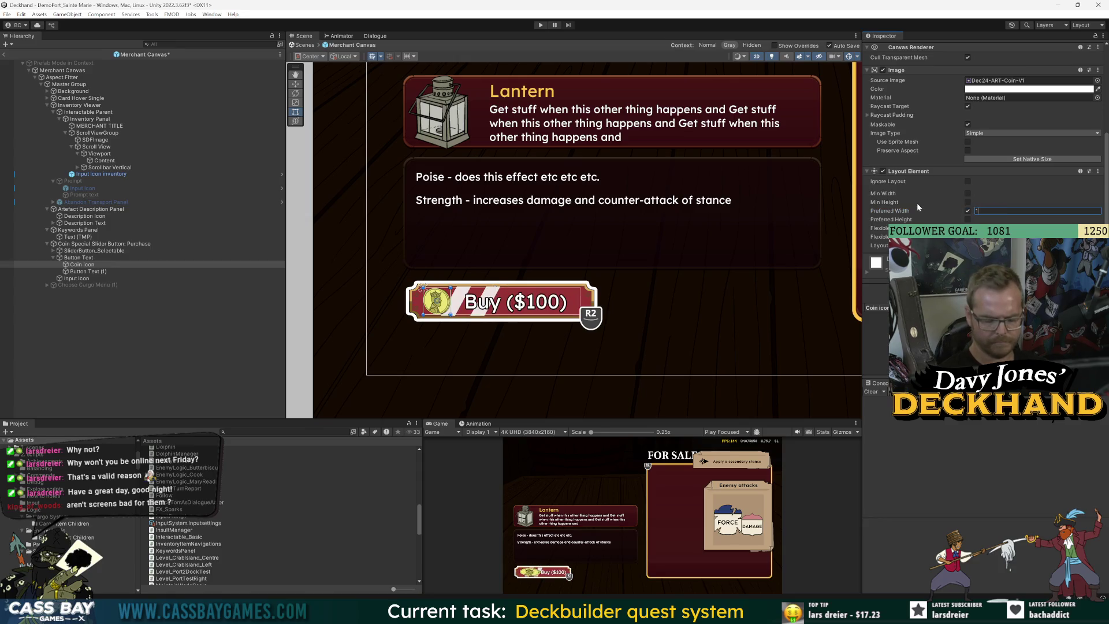
scroll(901, 221, up, 5)
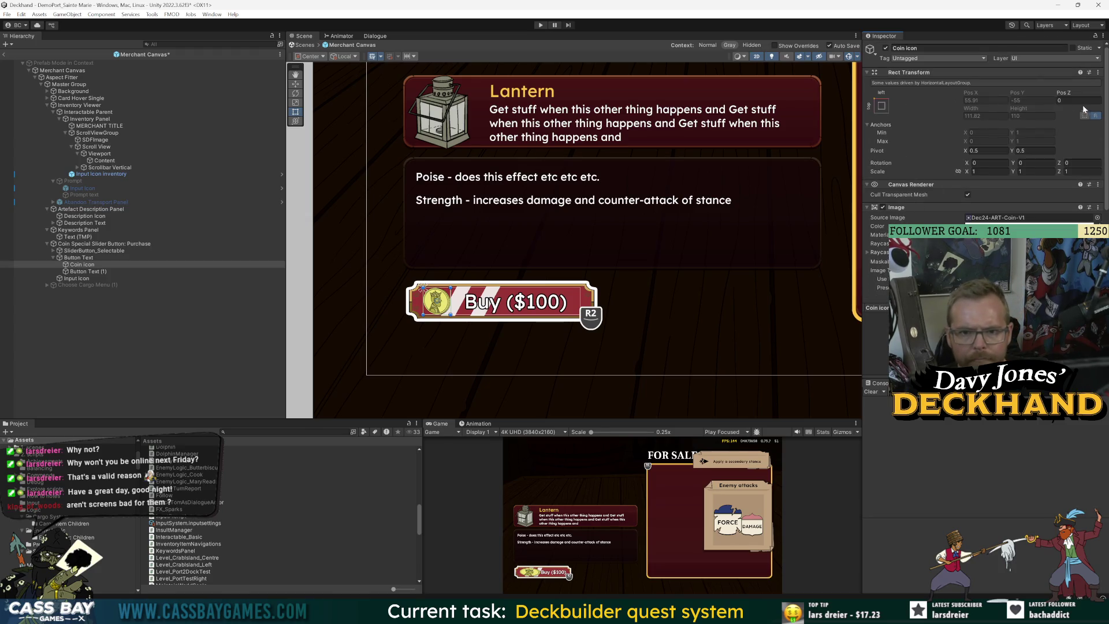
scroll(983, 173, down, 3)
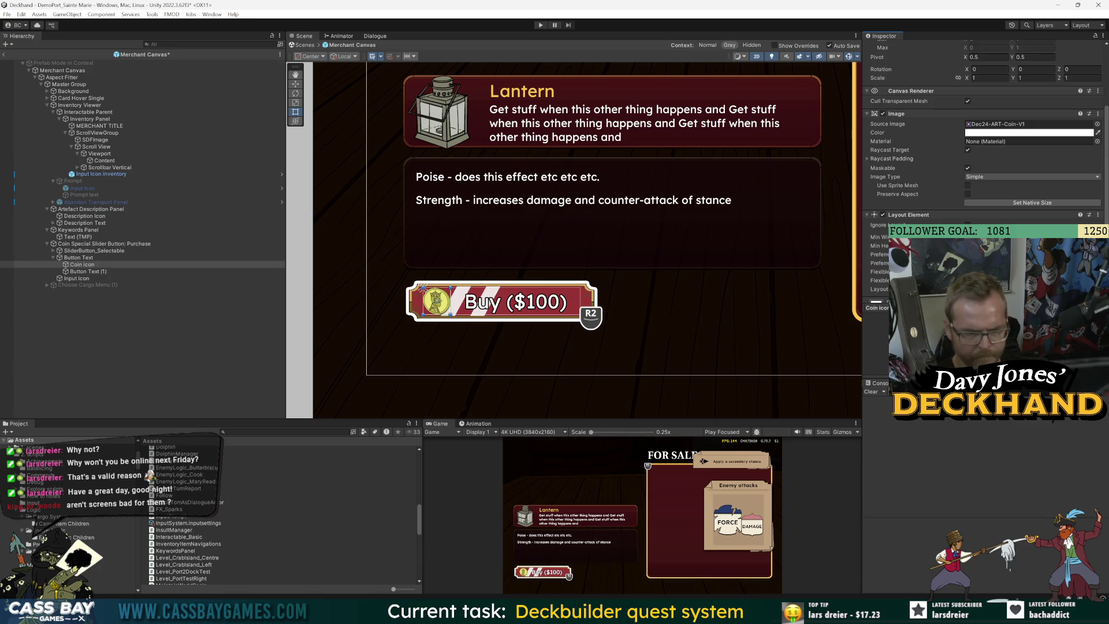
Step: Lower Preferred Width to 0, keeping Preferred Height 1, and save the Merchant Canvas prefab
key(ctrl+s)
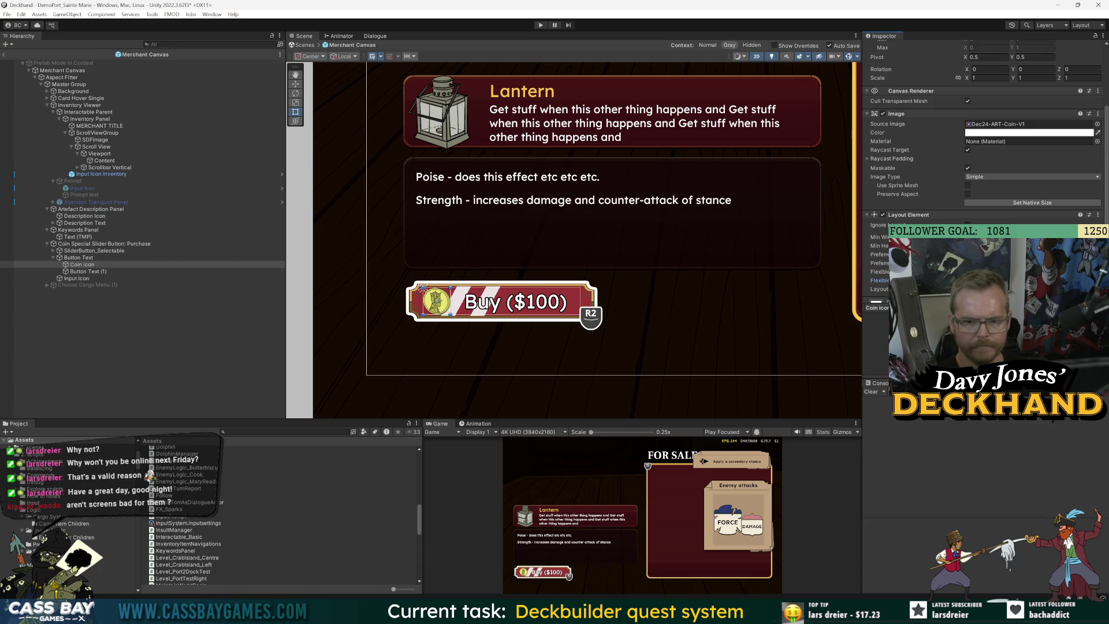
scroll(982, 173, down, 2)
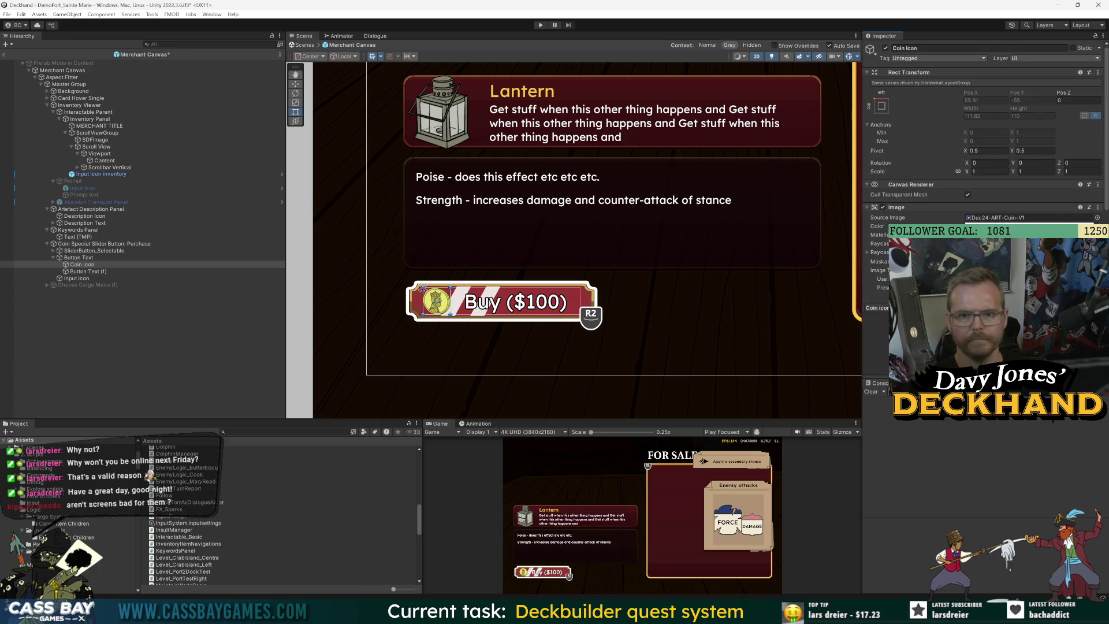
drag(899, 214, 823, 213)
key(ctrl+s)
scroll(974, 196, up, 3)
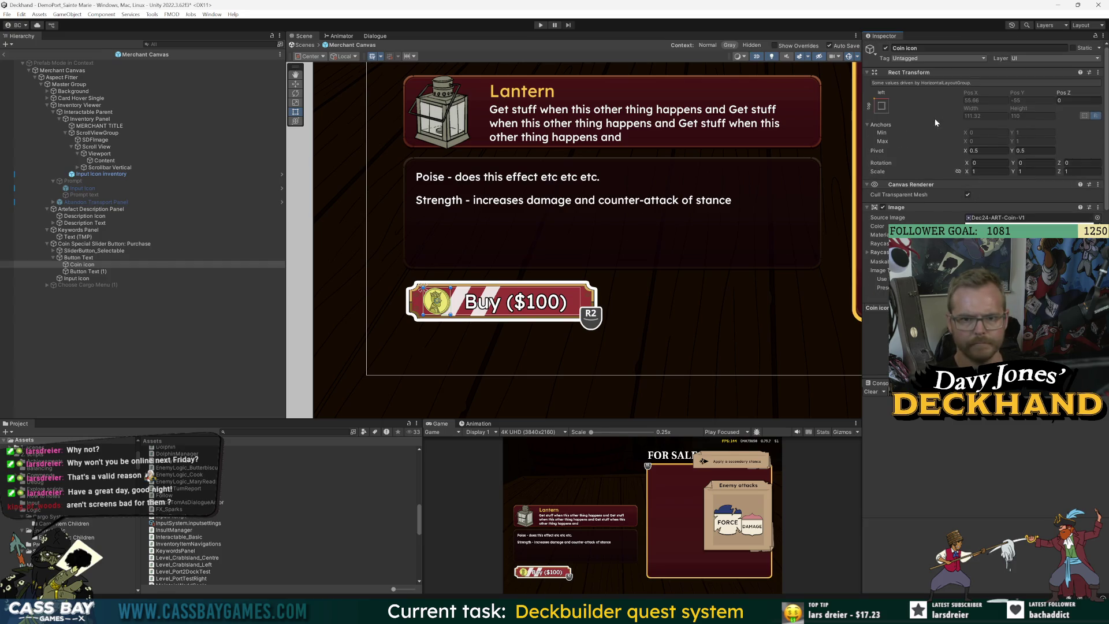
scroll(883, 170, down, 4)
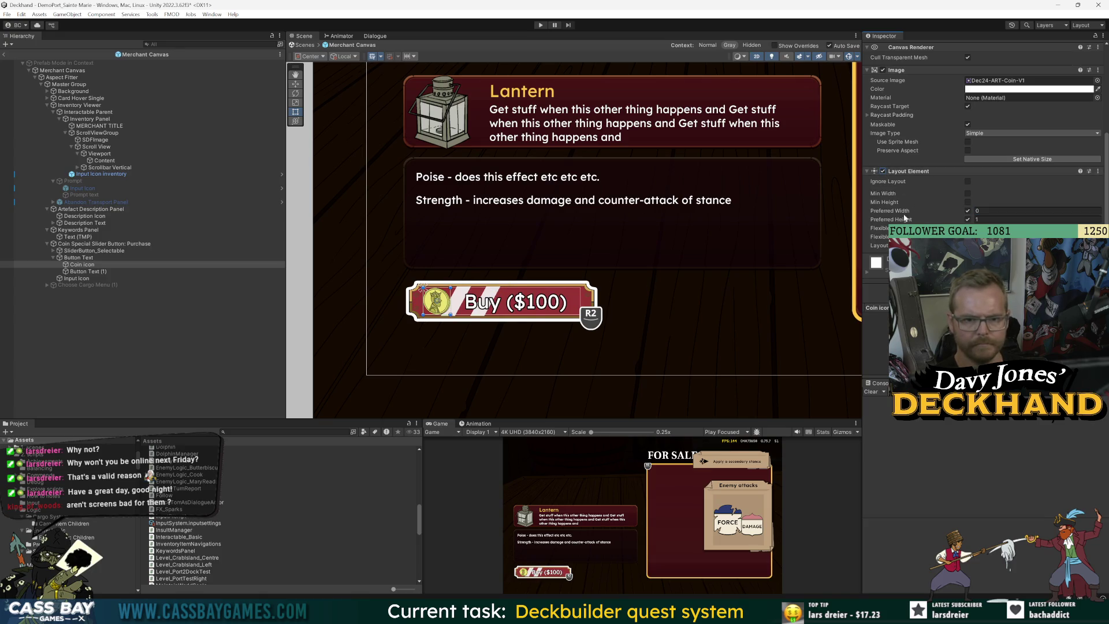
Step: Try a Min Width of 150 on the Coin icon, then undo it
click(968, 193)
text(150)
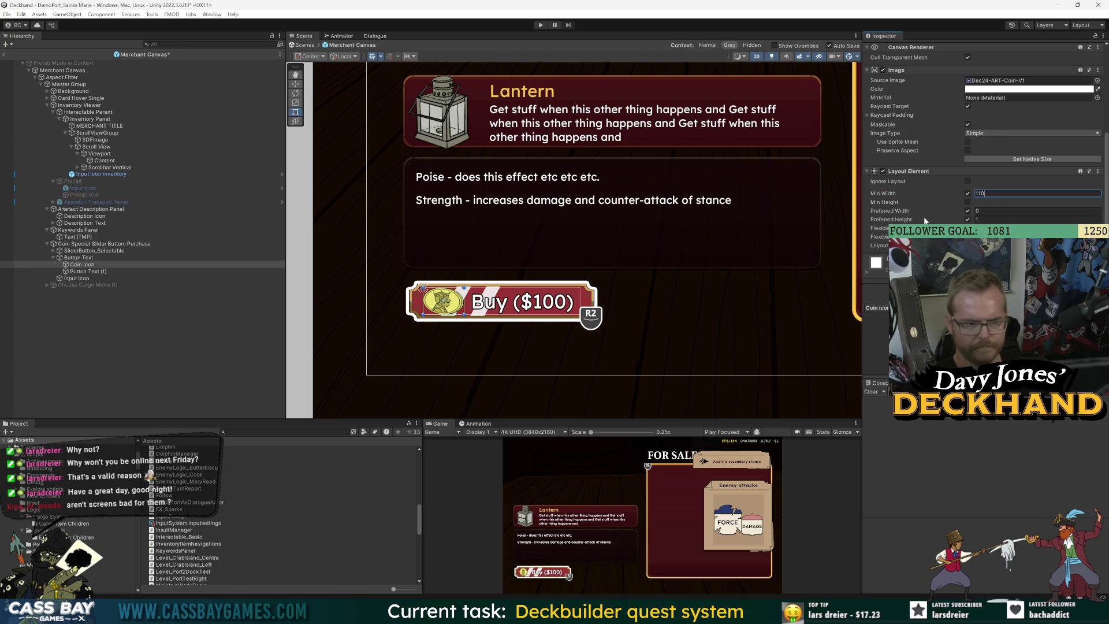
scroll(961, 193, up, 5)
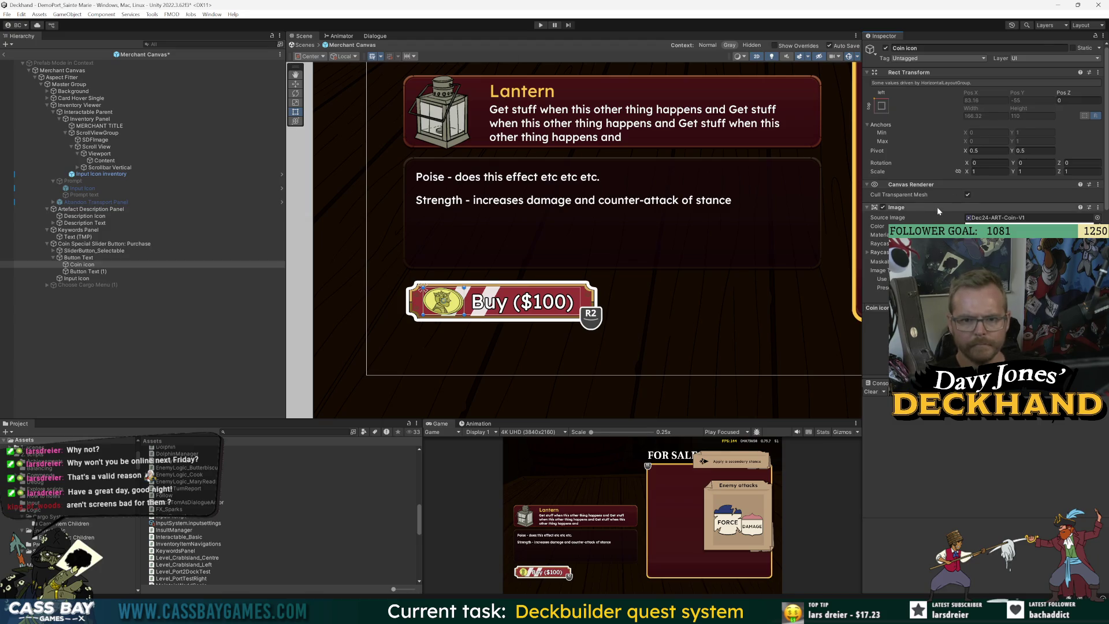
key(ctrl+z)
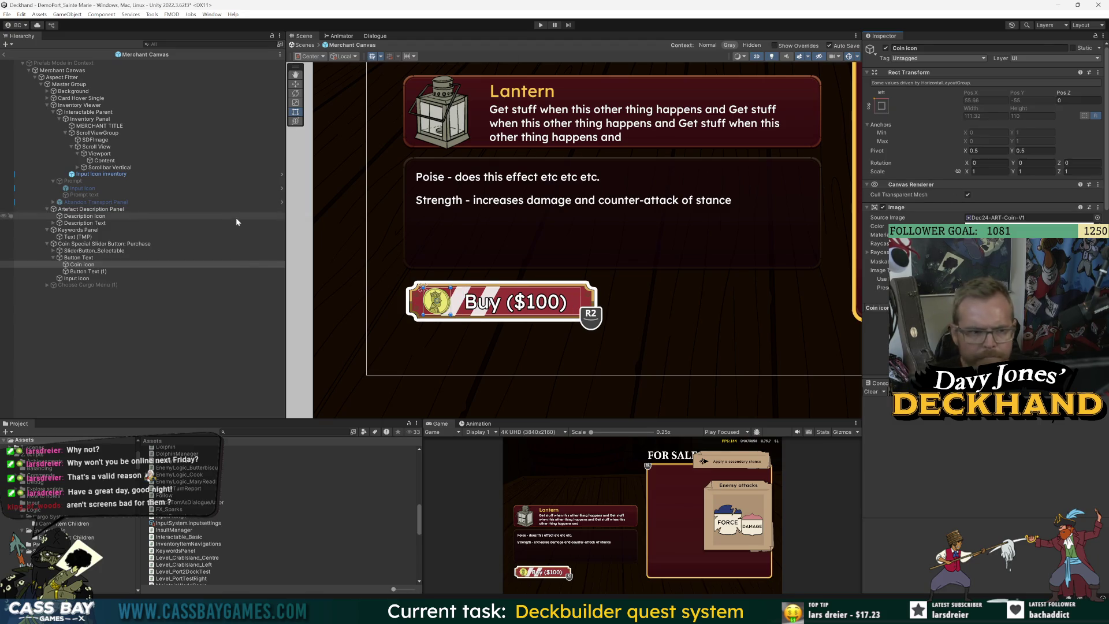
Step: Compare Button Text's layout settings with the Coin icon, then return to the forum thread
click(81, 265)
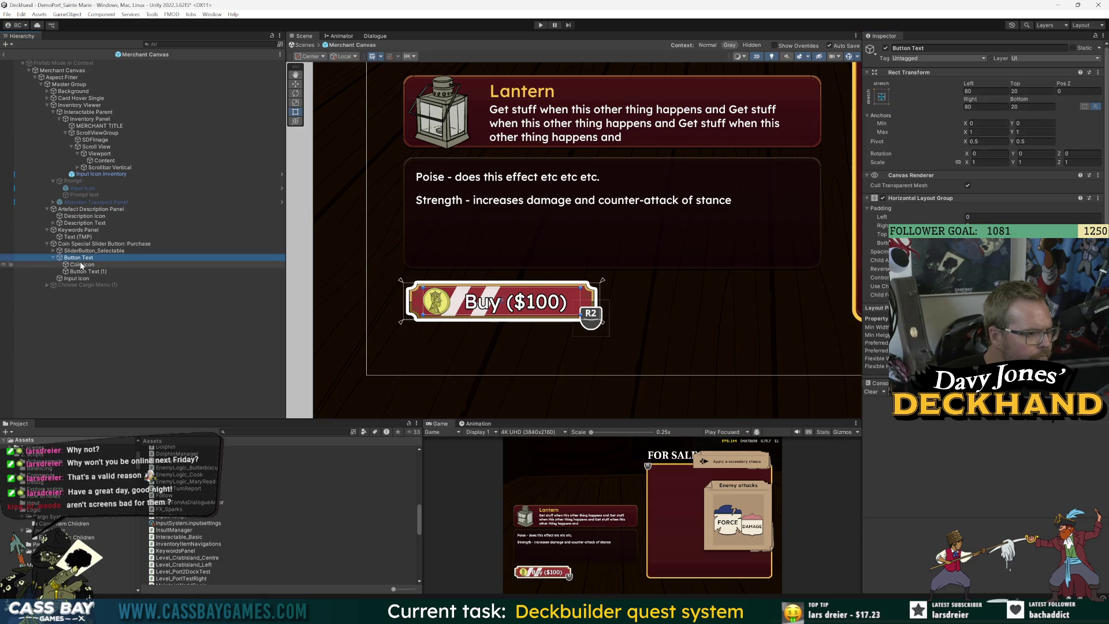
click(82, 258)
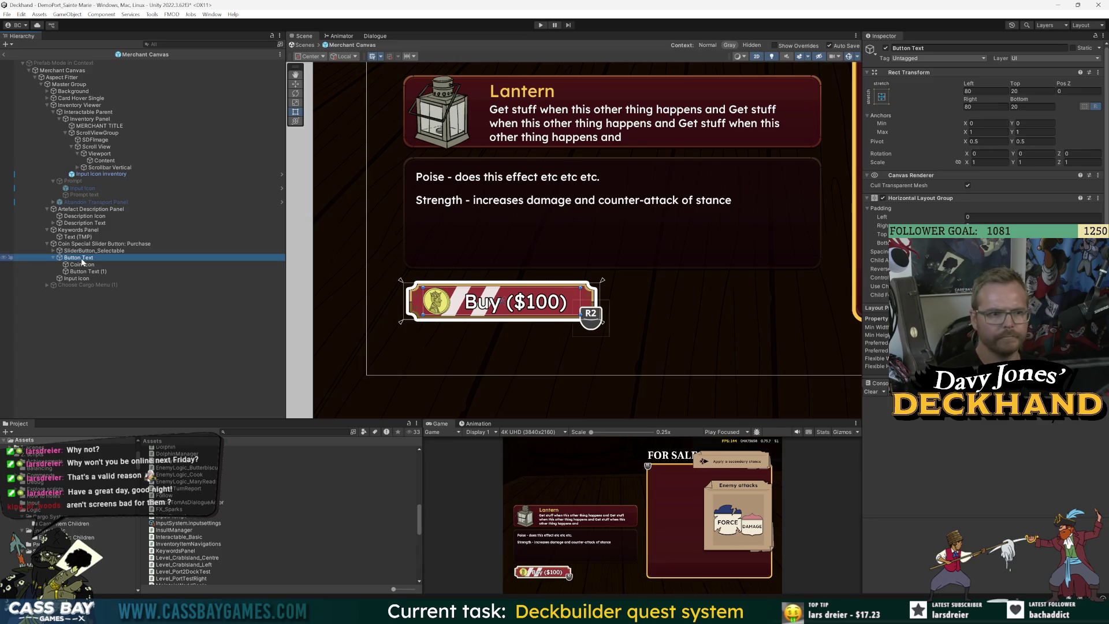
click(82, 264)
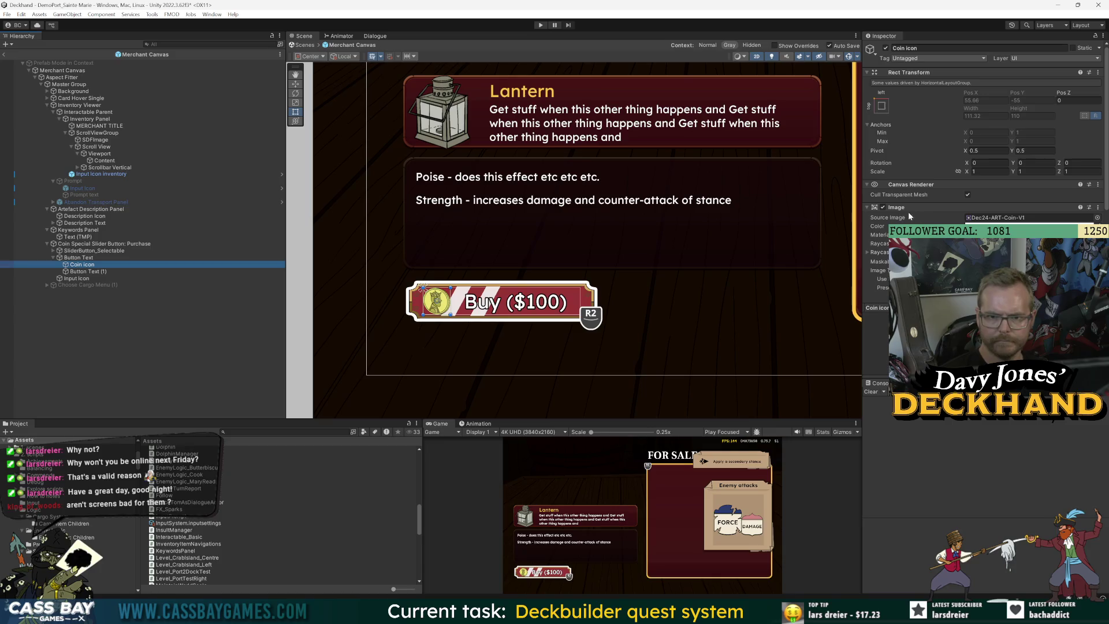
key(alt+Tab)
scroll(546, 349, down, 5)
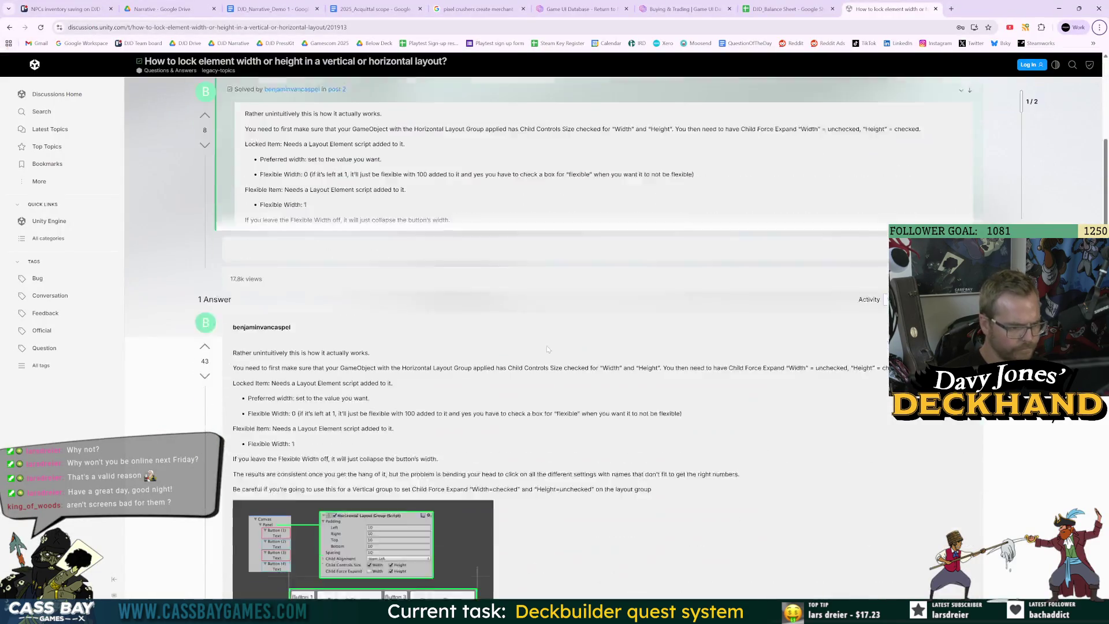
Step: Read the answer's layout settings and Child Force Expand passages, then return to Unity
drag(293, 324, 685, 370)
click(457, 360)
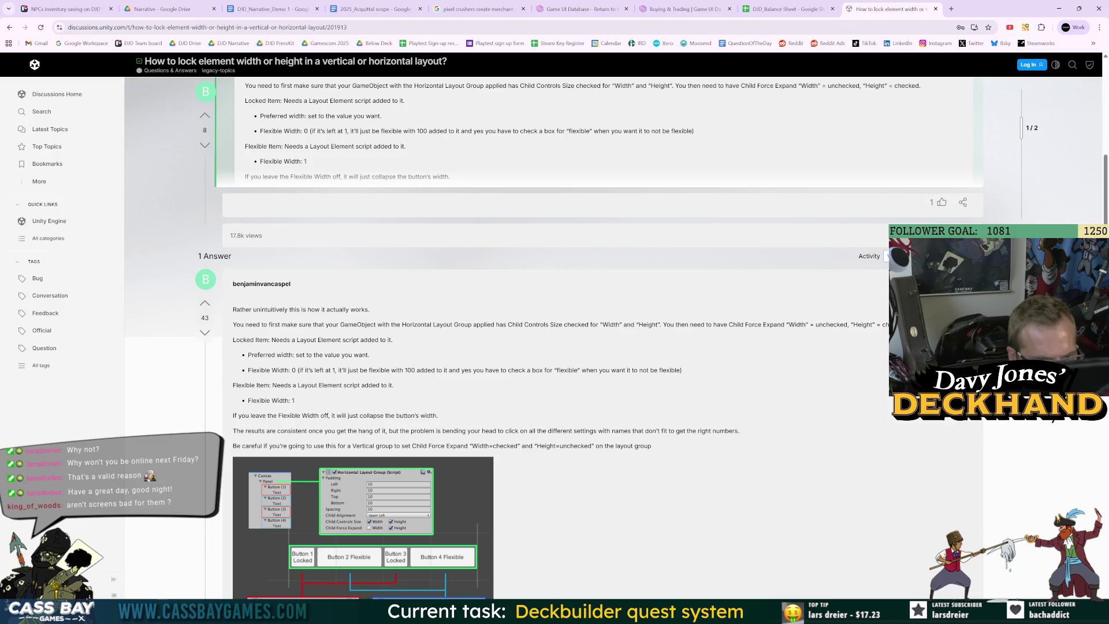
drag(681, 325, 787, 324)
click(847, 342)
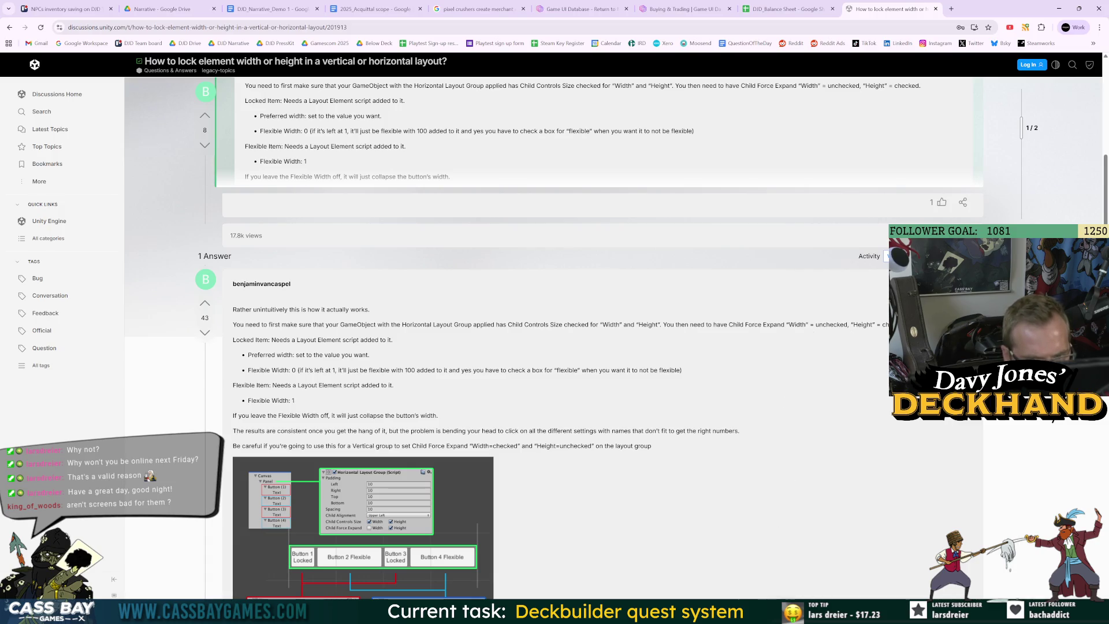
key(alt+Tab)
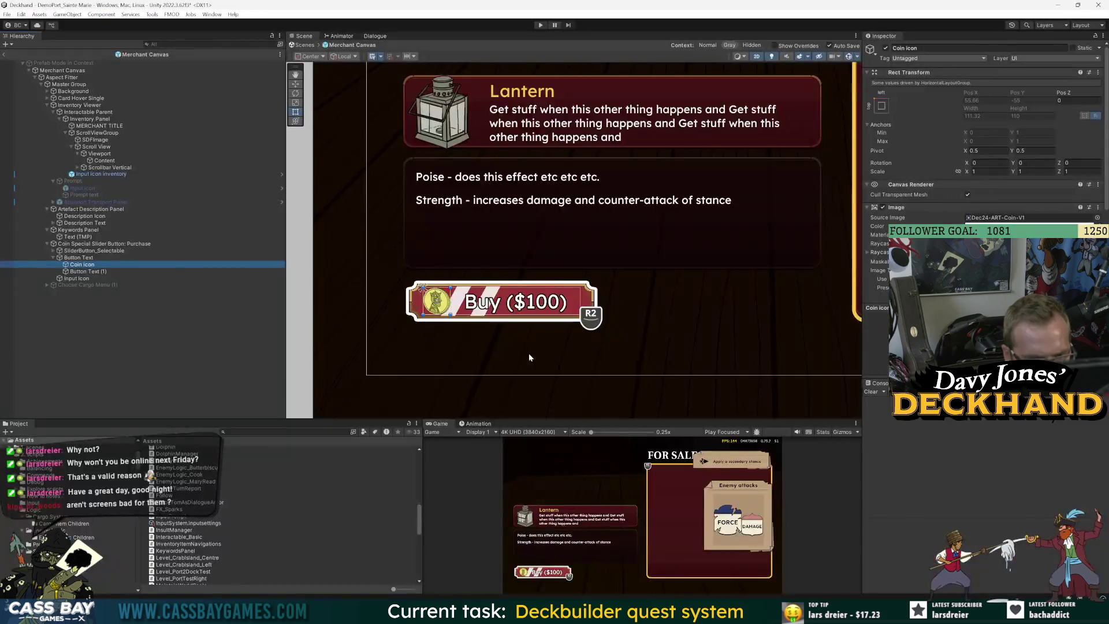
Step: Select the Coin icon and enter a Preferred Width of 110
click(79, 258)
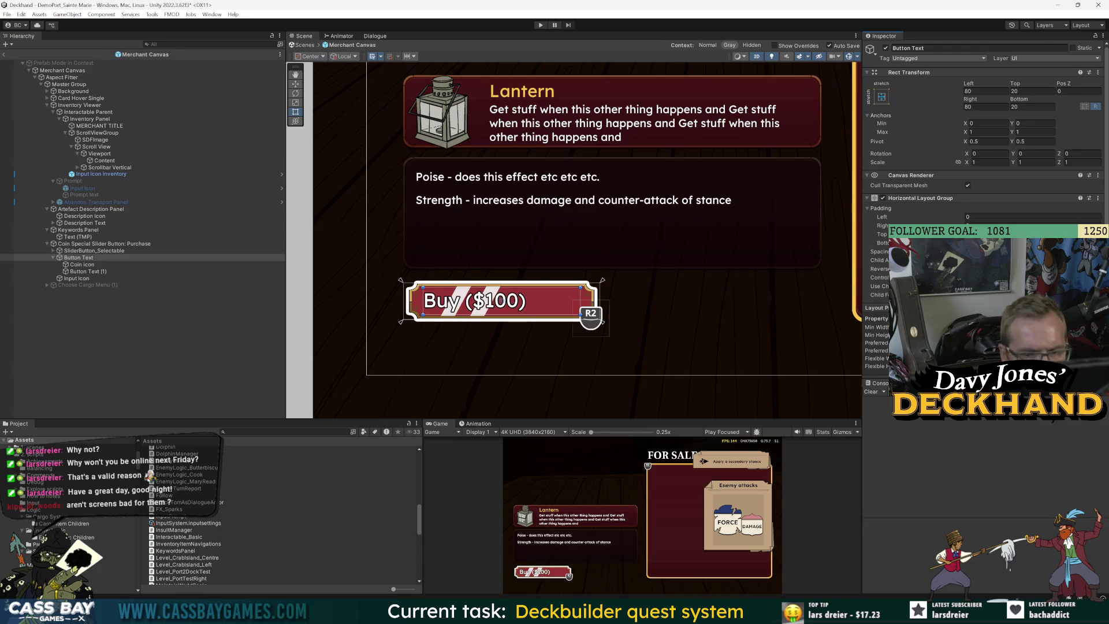
click(83, 264)
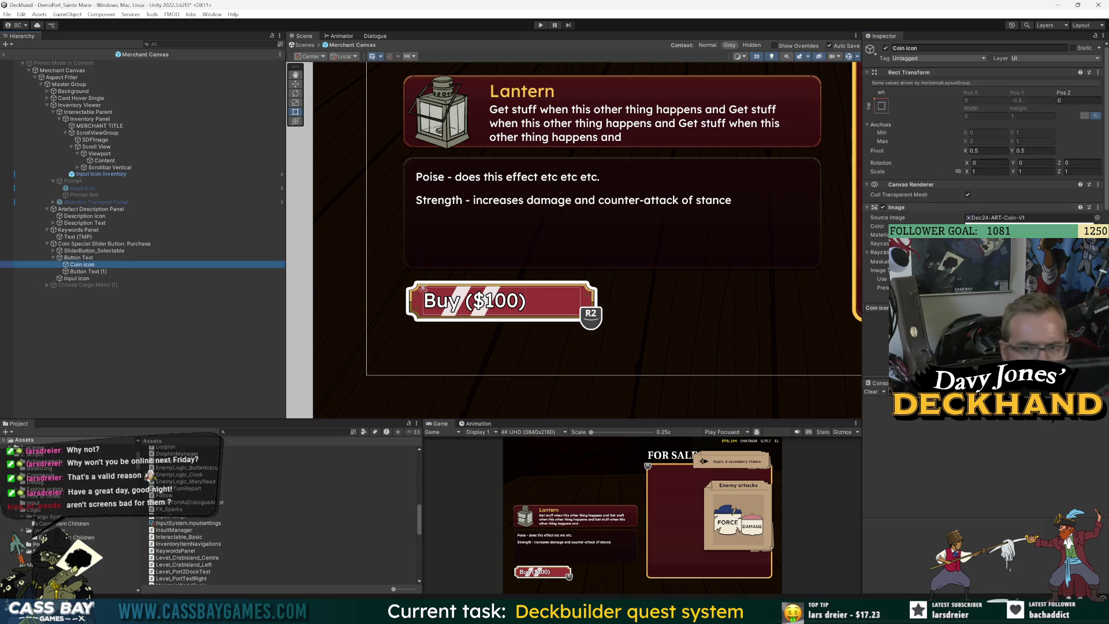
scroll(982, 173, down, 5)
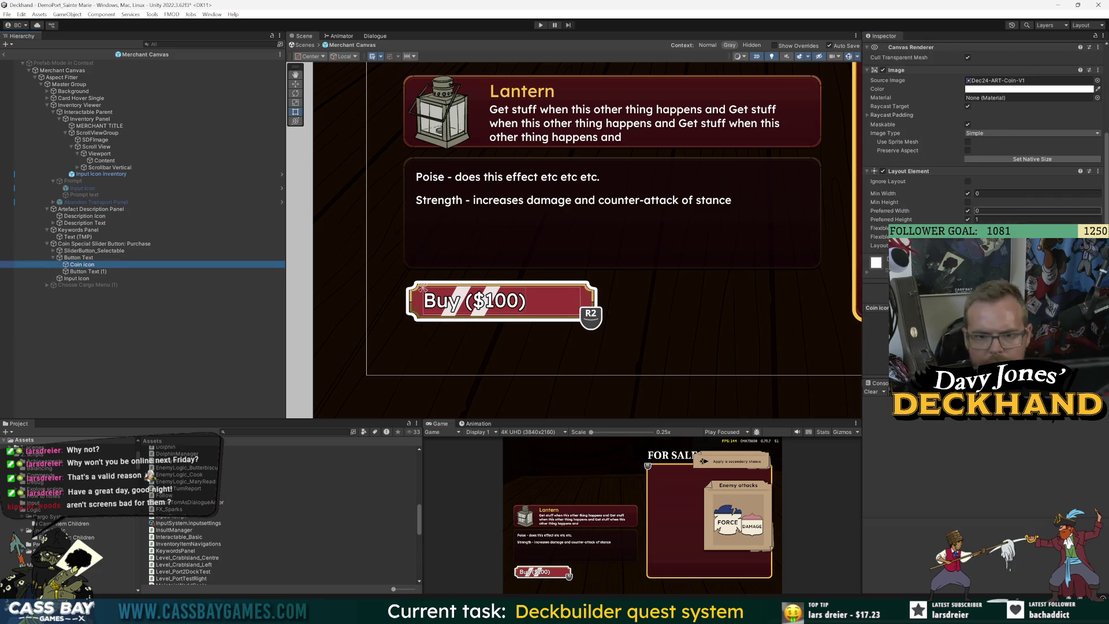
text(110)
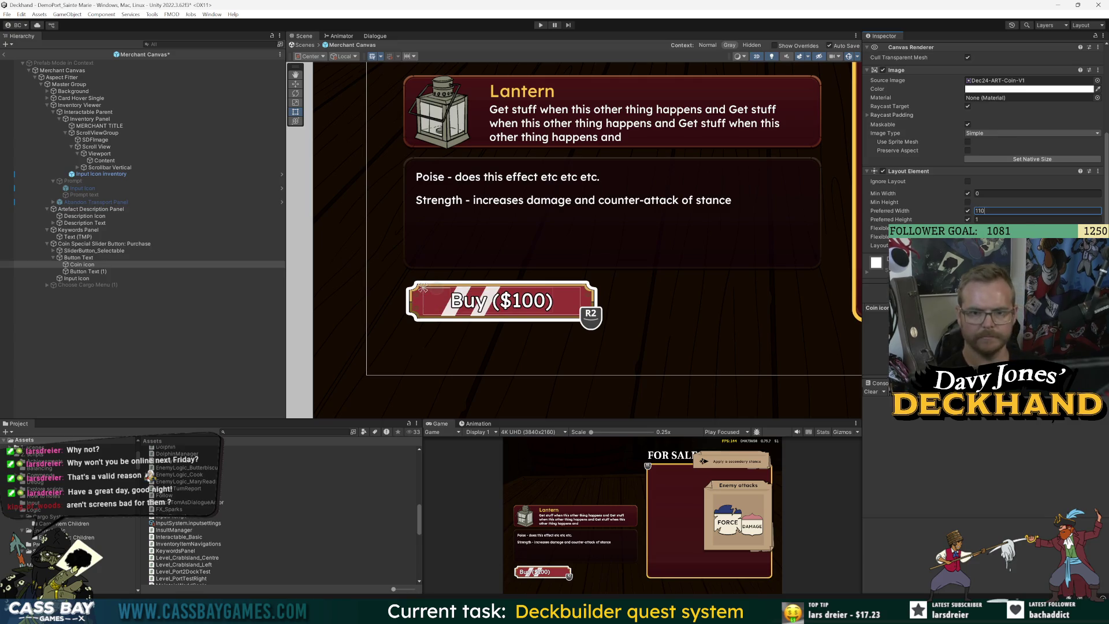
key(Return)
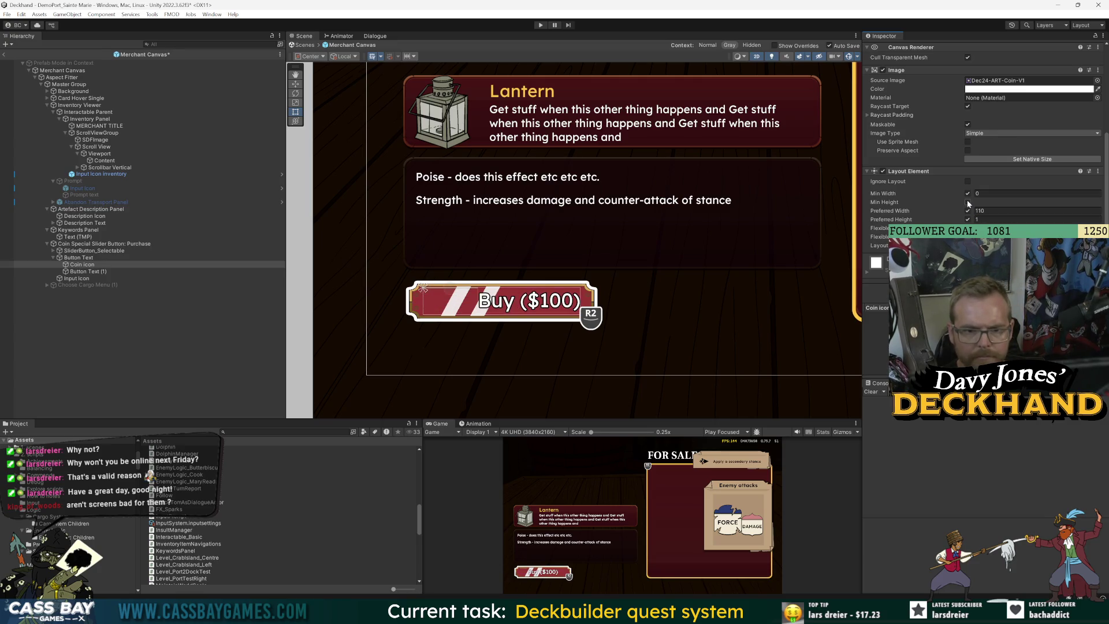
Step: Disable Min Width, set the coin's Preferred Width and Height to 110, and save the prefab
click(968, 195)
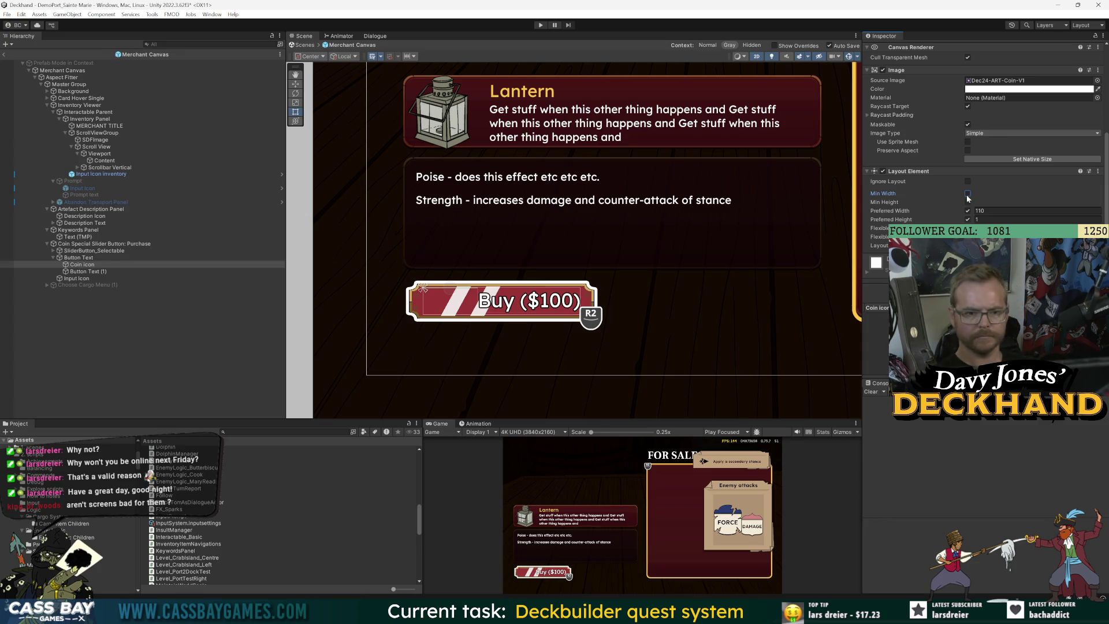
click(968, 211)
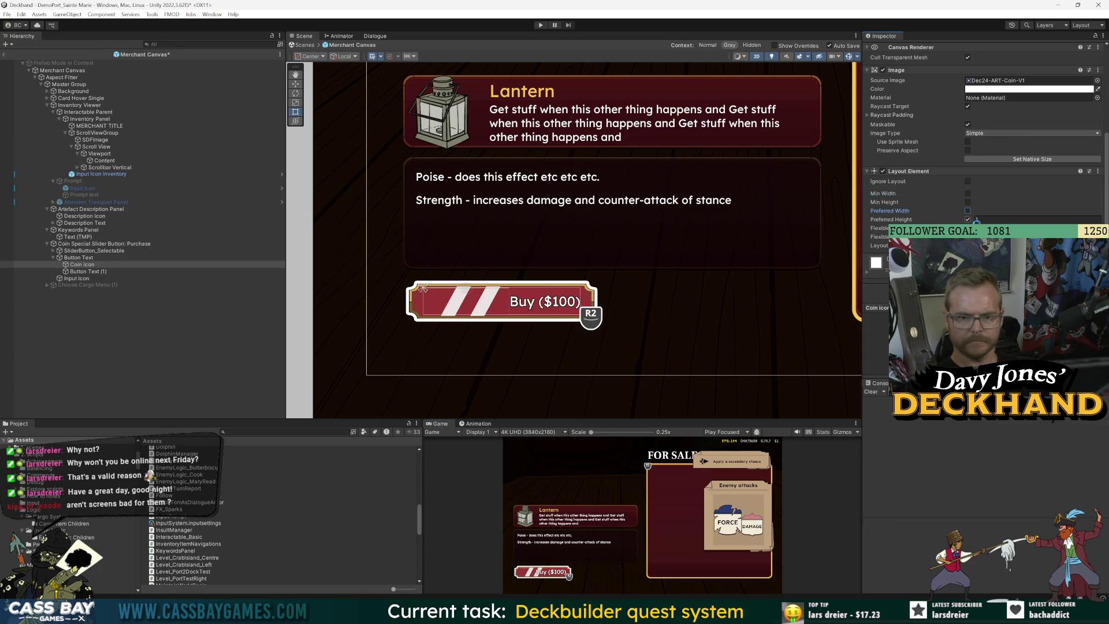
click(968, 220)
click(968, 211)
click(968, 219)
double_click(1040, 211)
text(11)
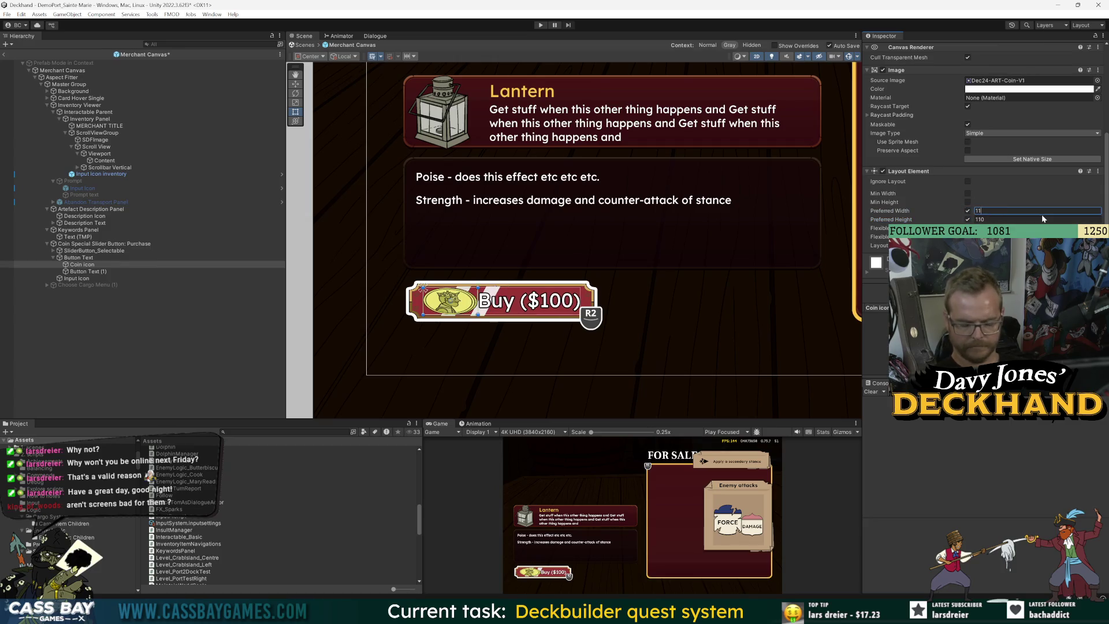
text(0)
key(Tab)
key(ctrl+s)
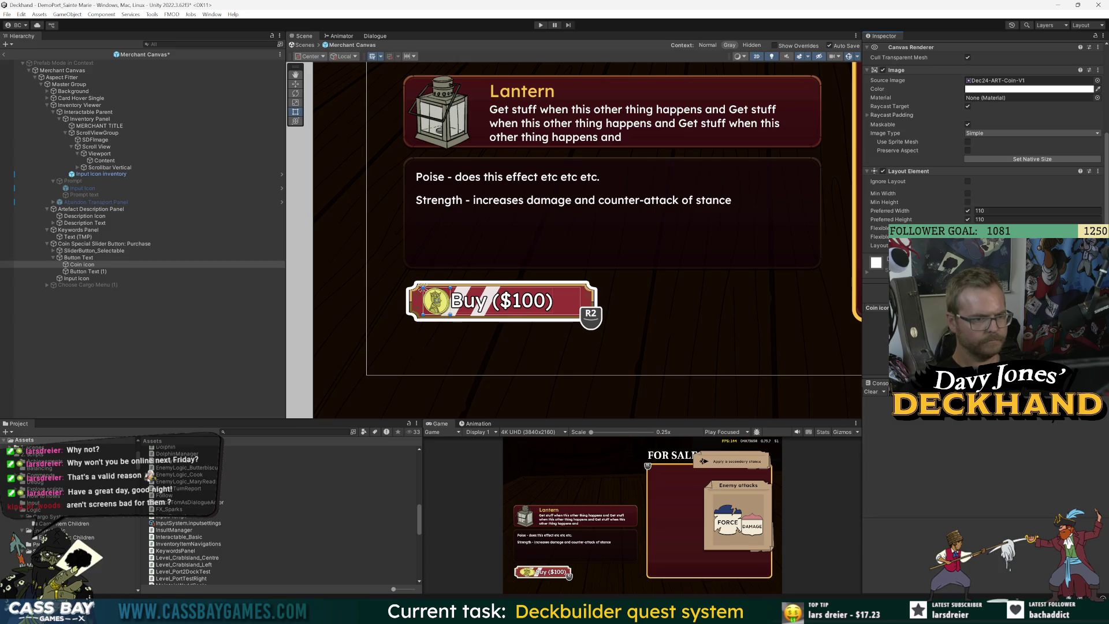
Step: Select Button Text and begin editing its layout group spacing
scroll(933, 203, up, 5)
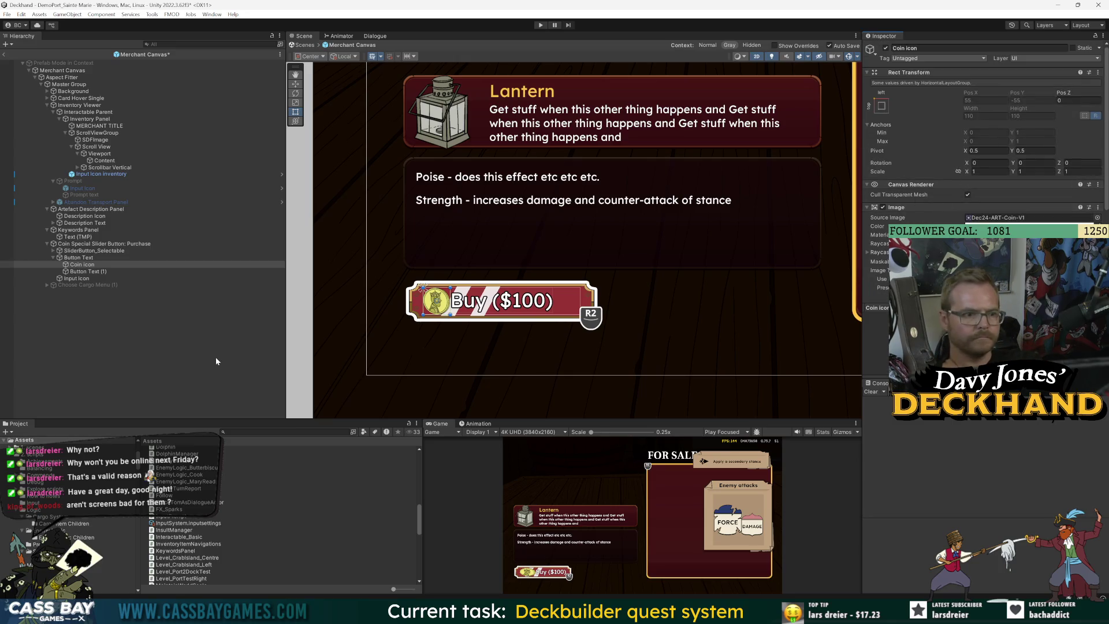
click(119, 258)
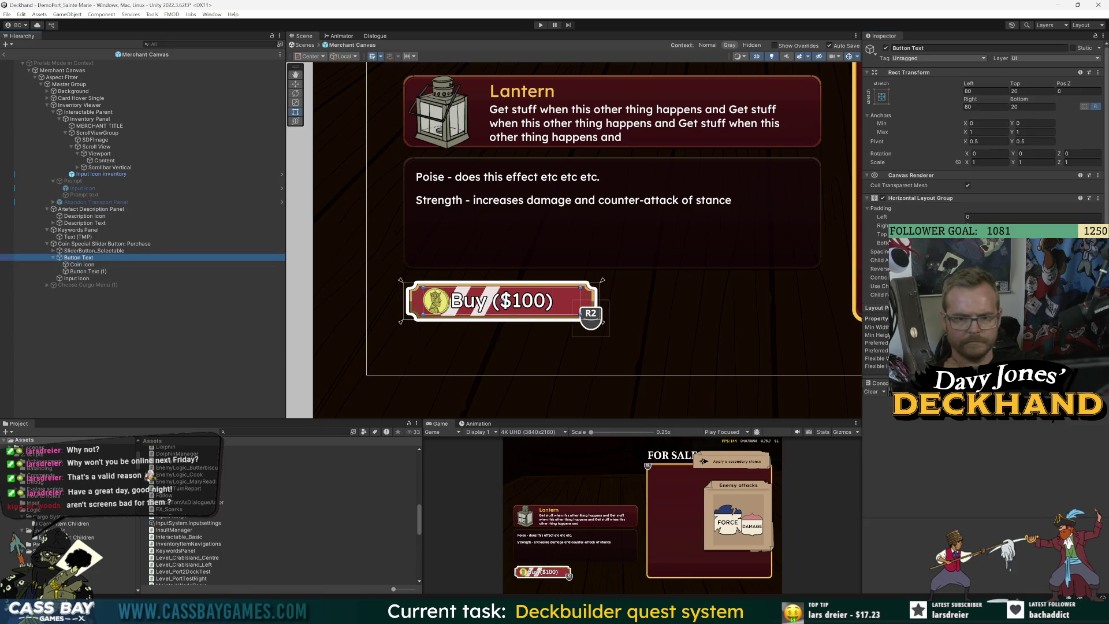
click(982, 251)
Step: Relabel Button Text (1) from 'Buy ($100)' to '100' and enlarge the Game view
text(10)
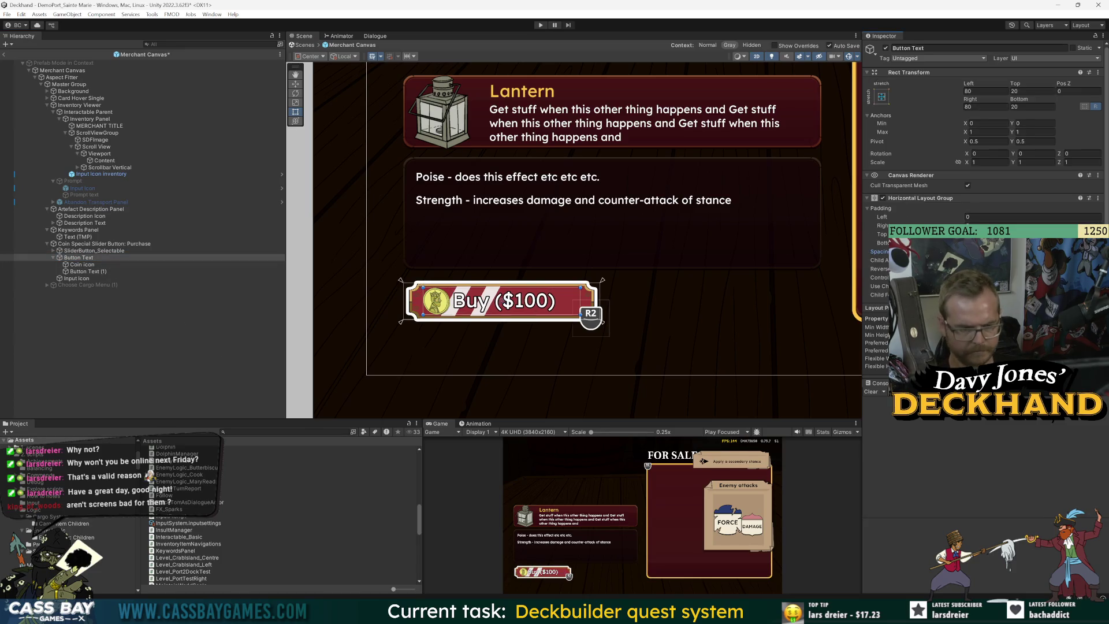
key(Down)
key(Down)
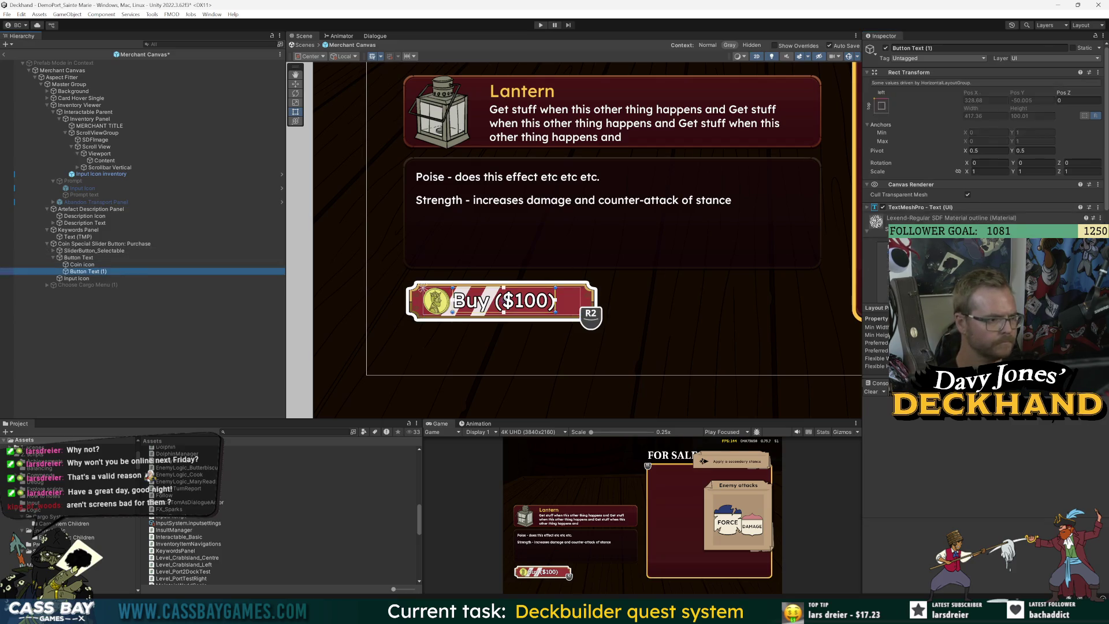
click(924, 249)
key(ctrl+a)
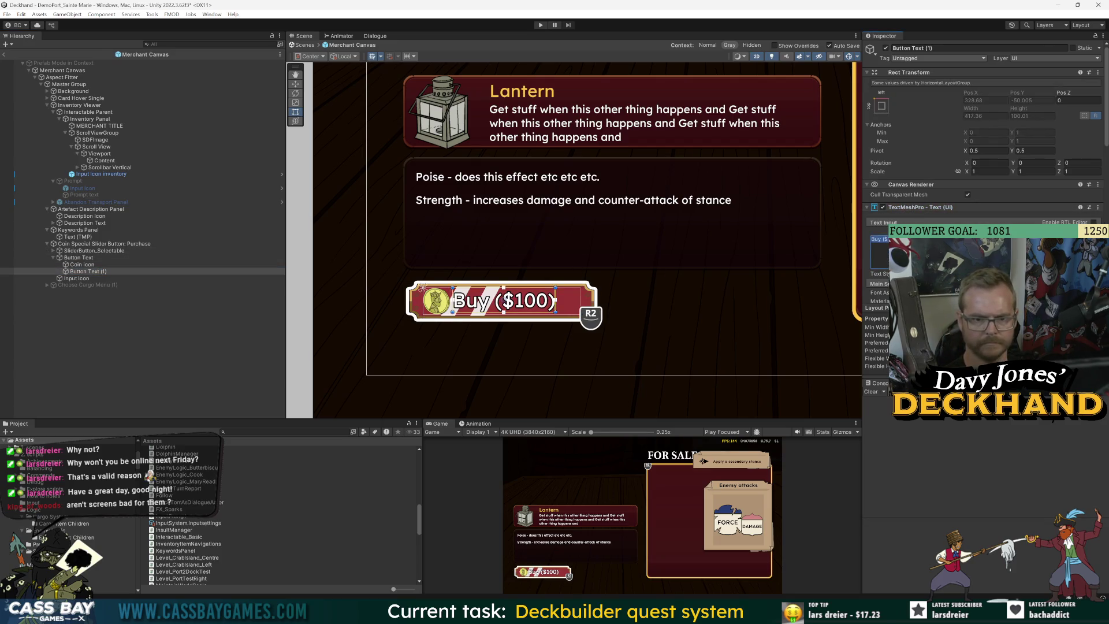
text(100)
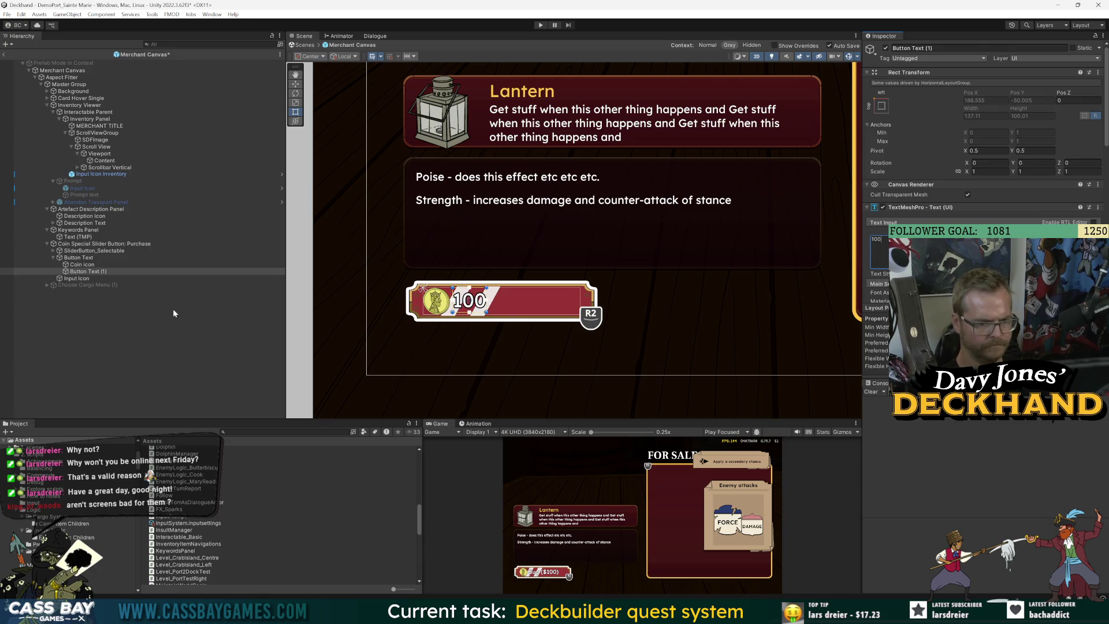
click(136, 366)
drag(608, 417, 578, 294)
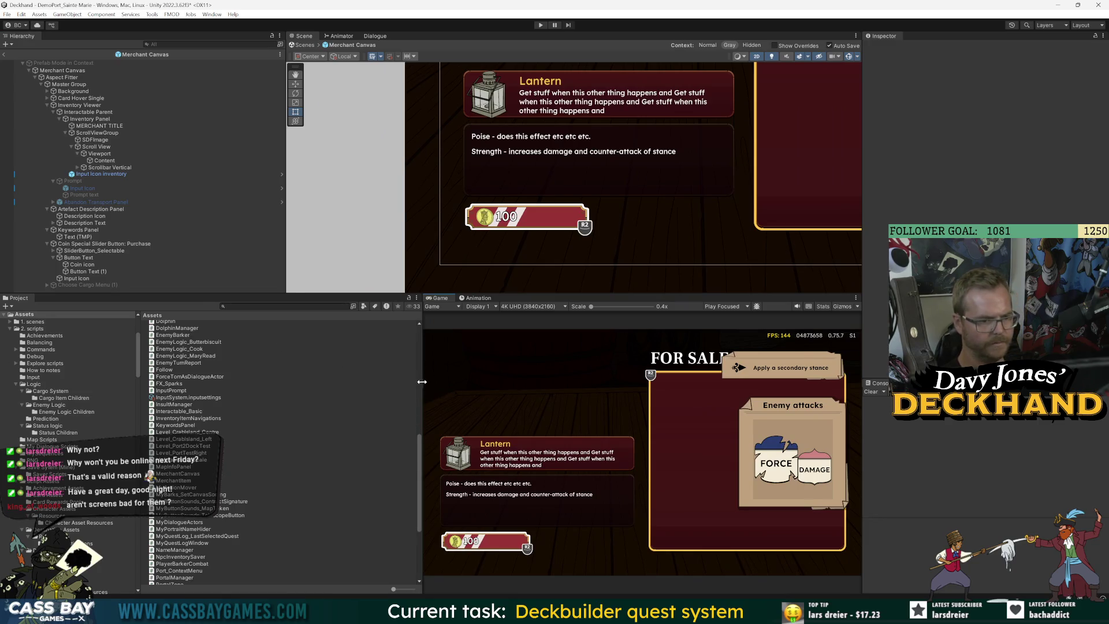
Step: Resize the editor panels and rename Button Text to 'Price Text Group'
drag(422, 382, 253, 382)
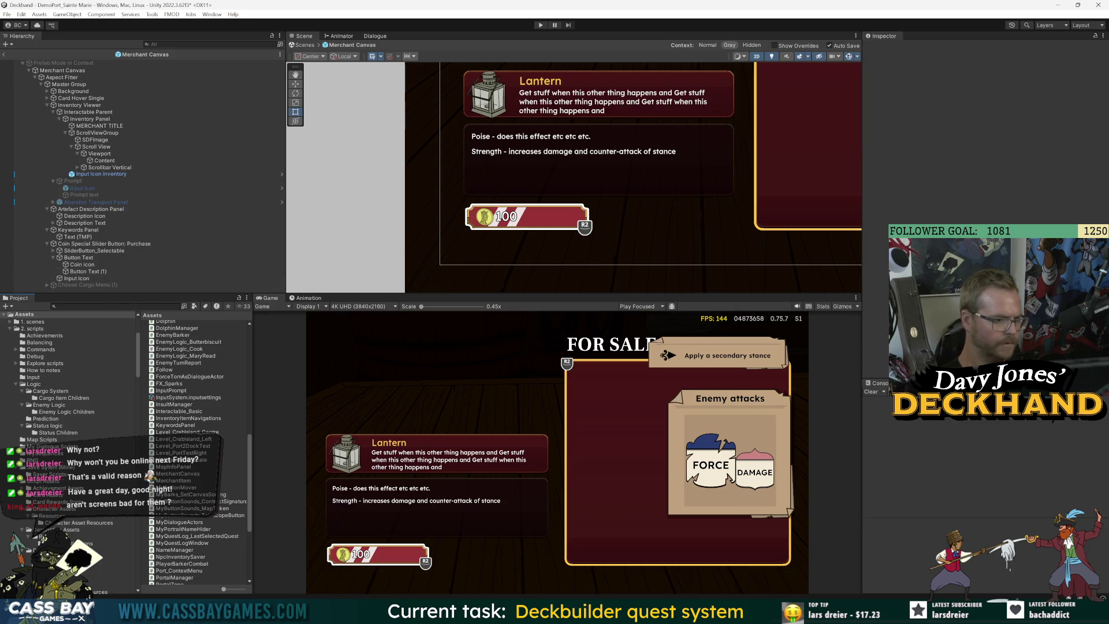
drag(864, 312, 966, 312)
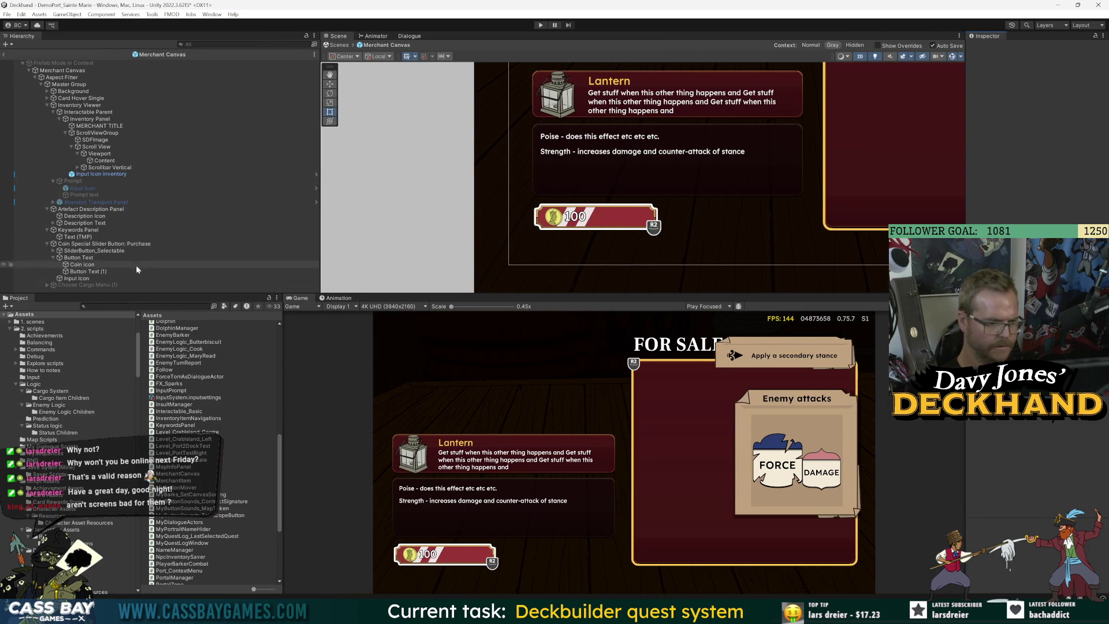
click(78, 258)
drag(966, 312, 830, 312)
click(877, 48)
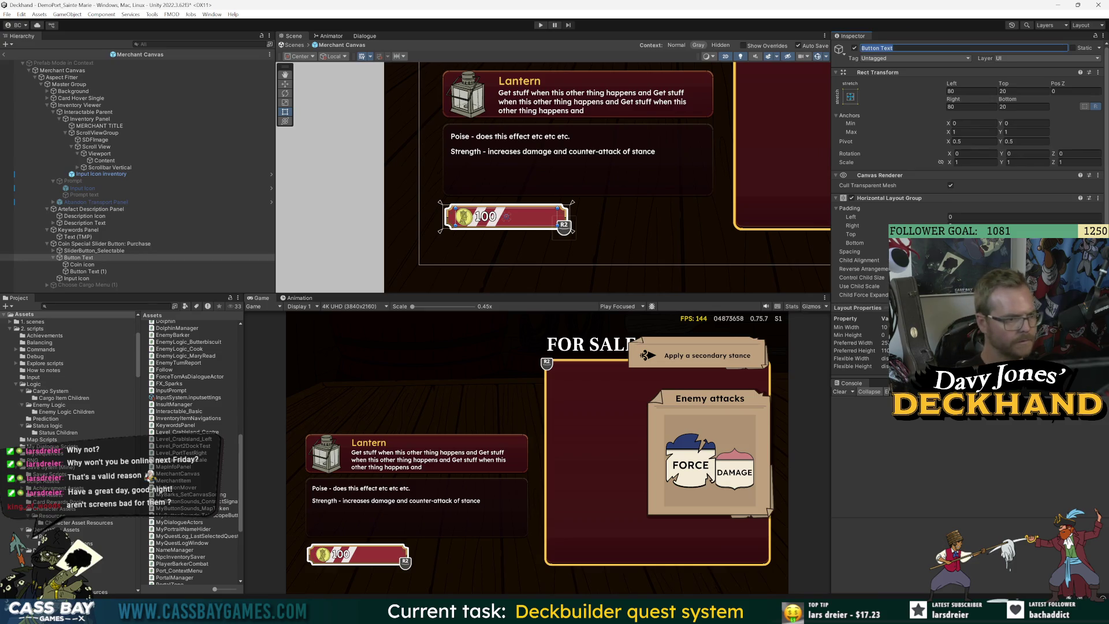
text(Price)
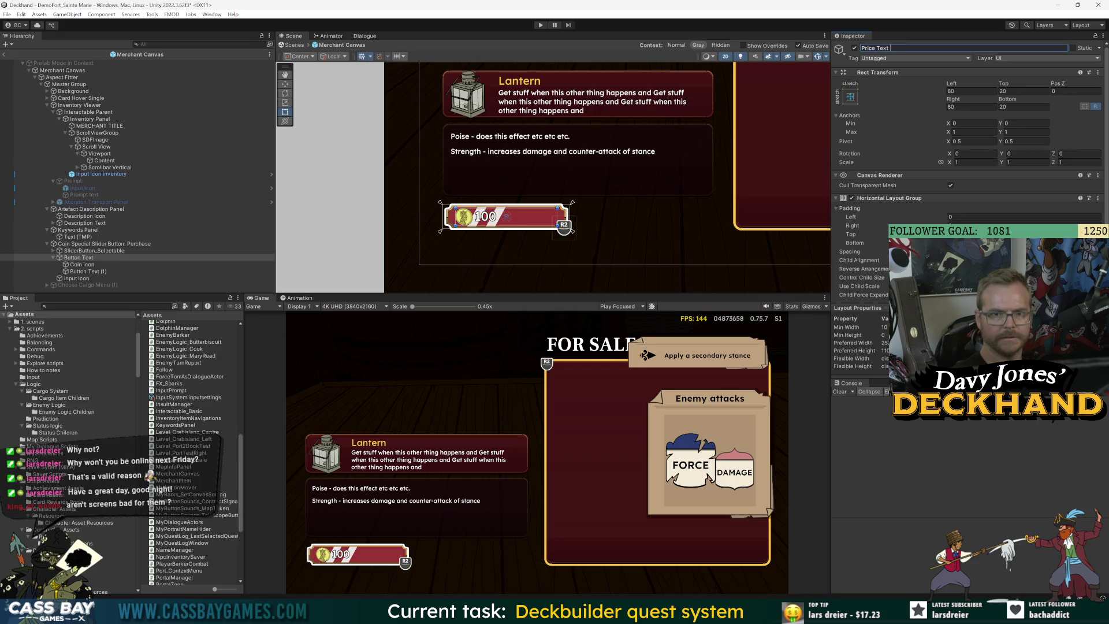
text(p)
key(Return)
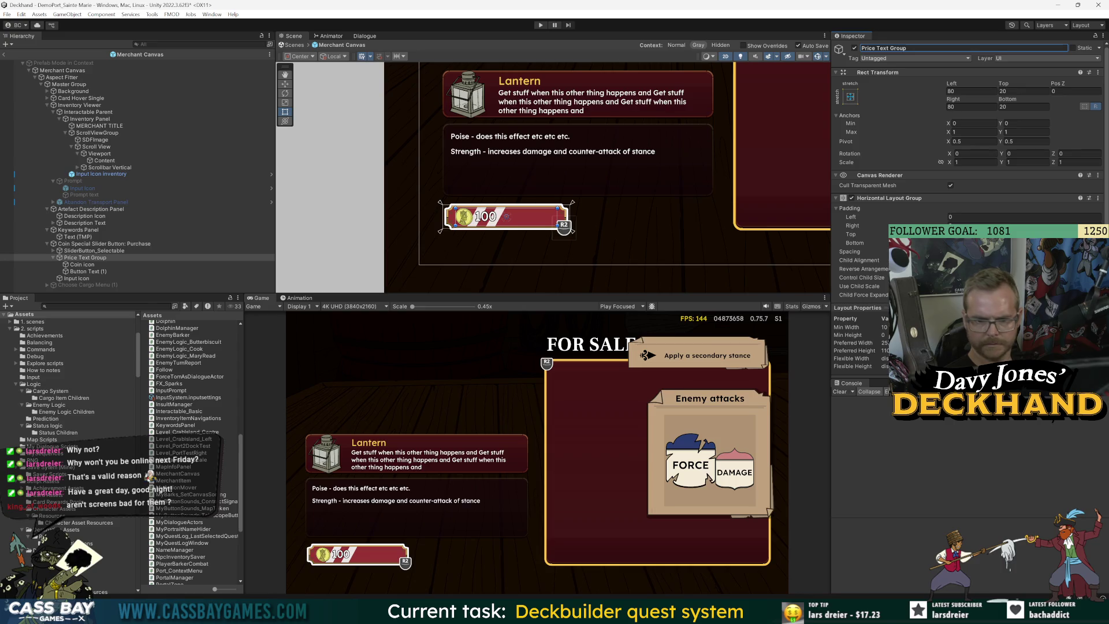
Step: Set Child Alignment to Middle Center and widen the coin-to-price spacing
click(993, 312)
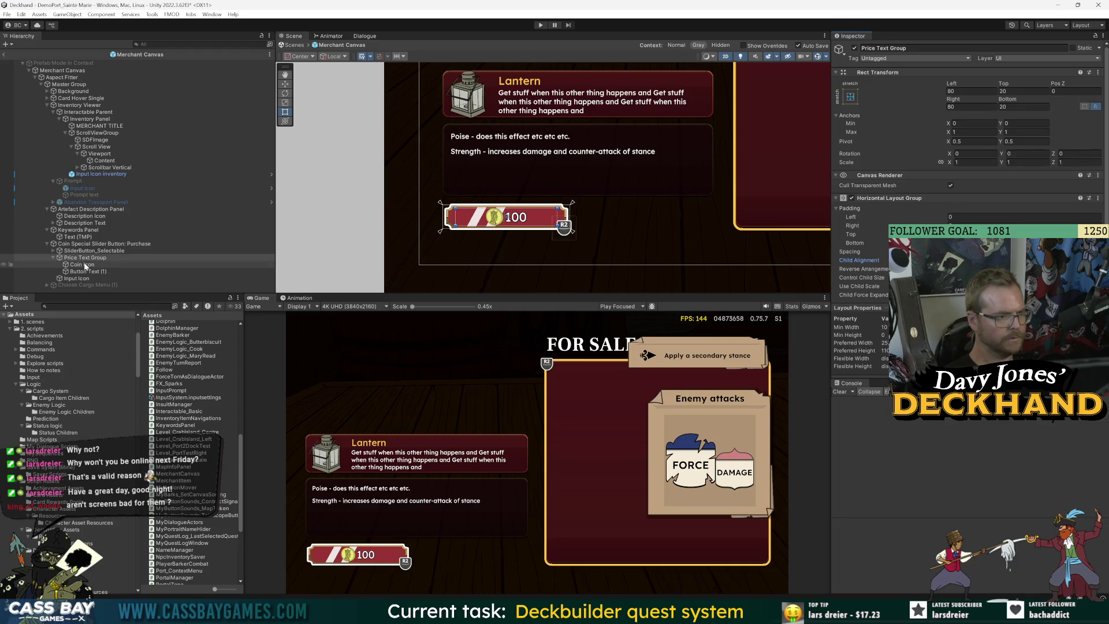
drag(883, 247, 893, 247)
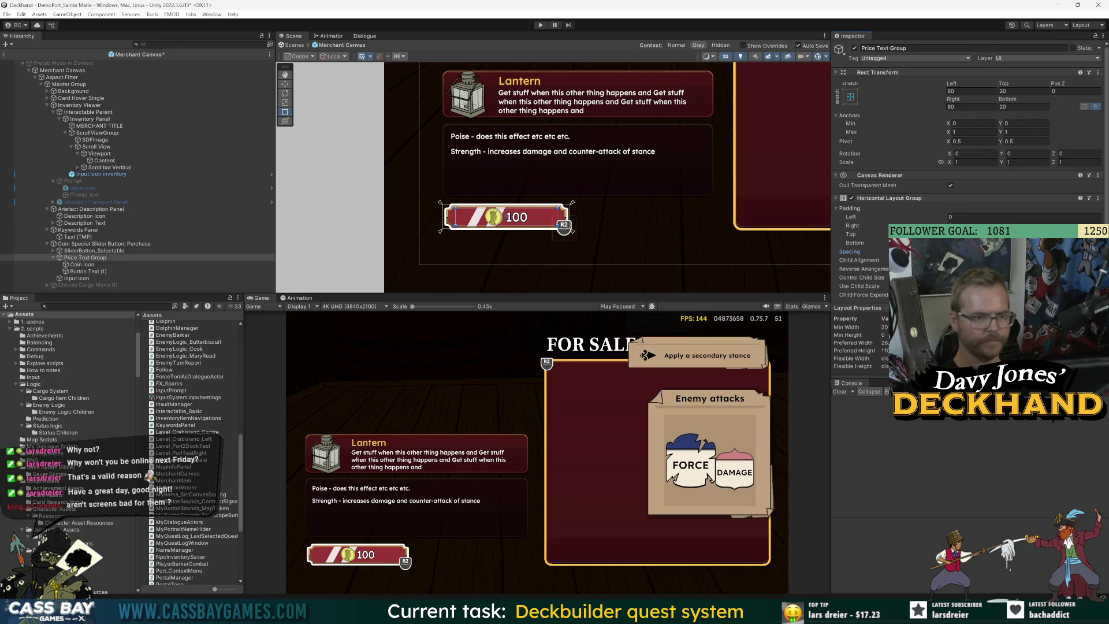
drag(884, 252, 894, 252)
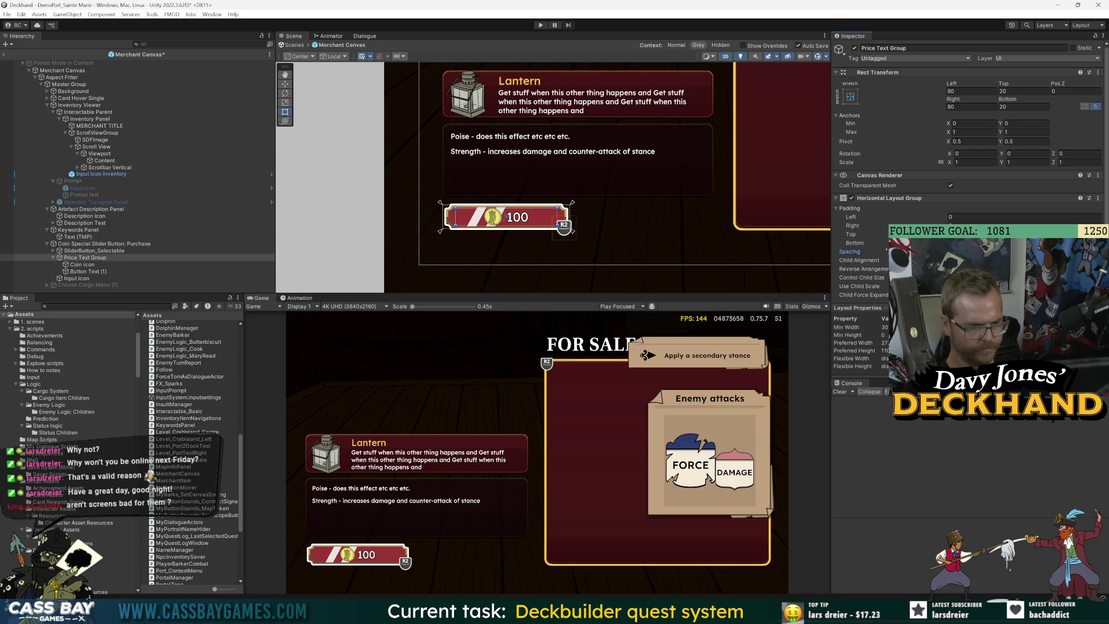
Step: Set the Coin icon's Preferred Width and Height to 150 and enlarge the scene view
click(110, 264)
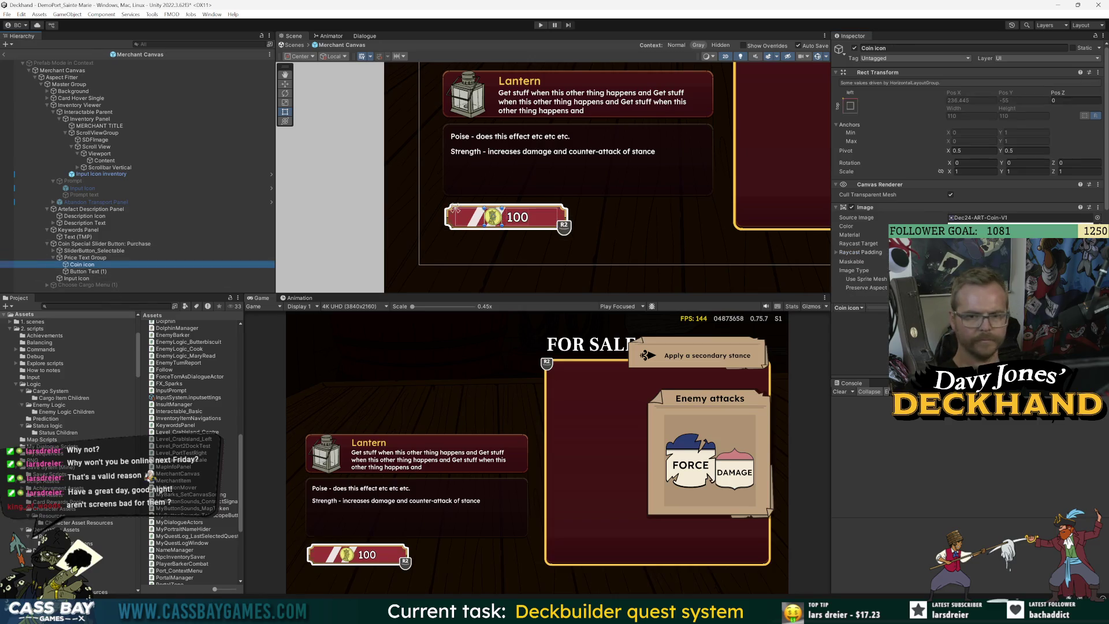
click(976, 210)
text(150)
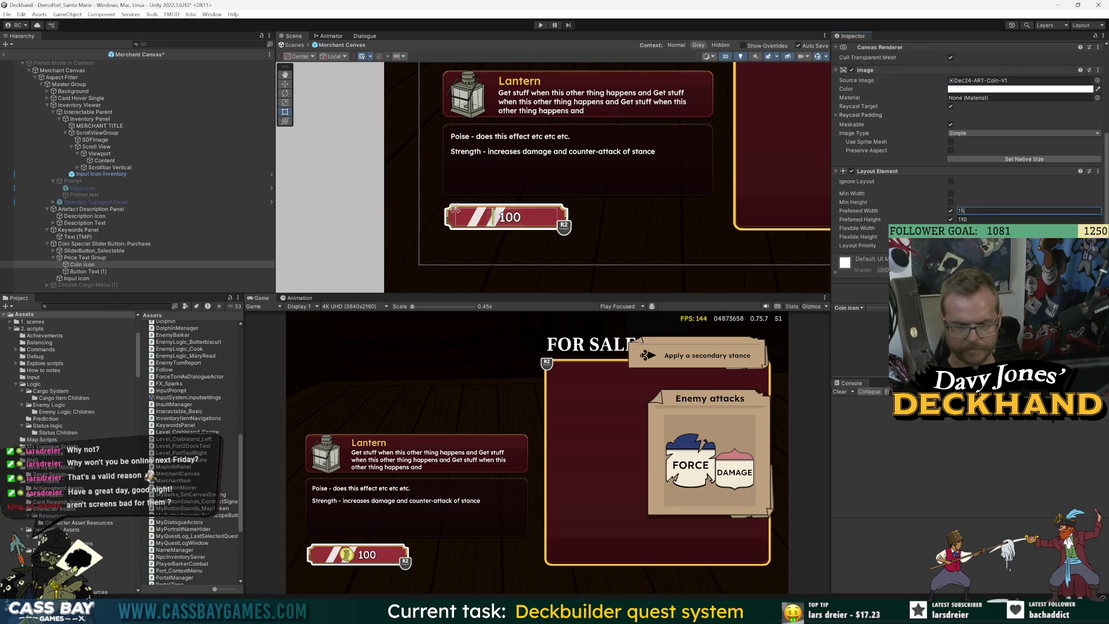
key(Tab)
text(150)
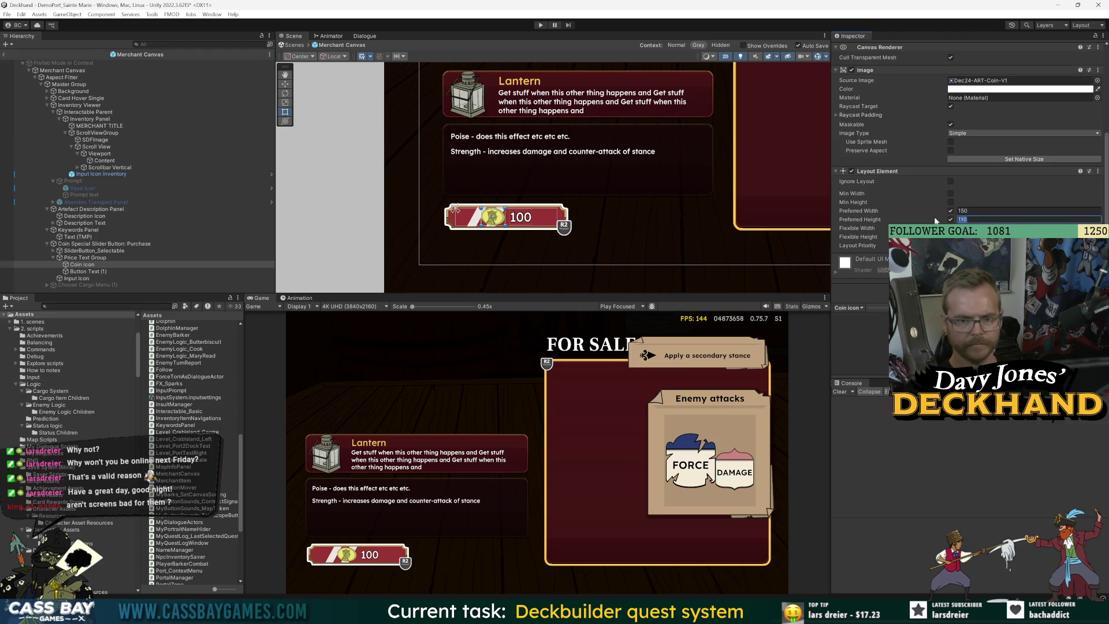
key(Return)
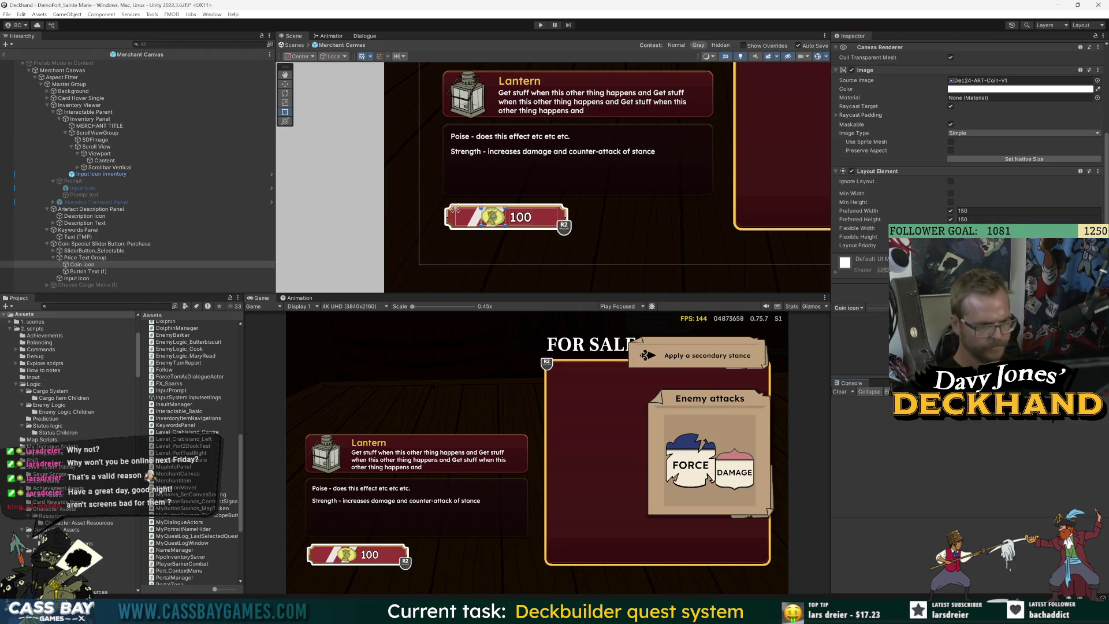
click(81, 216)
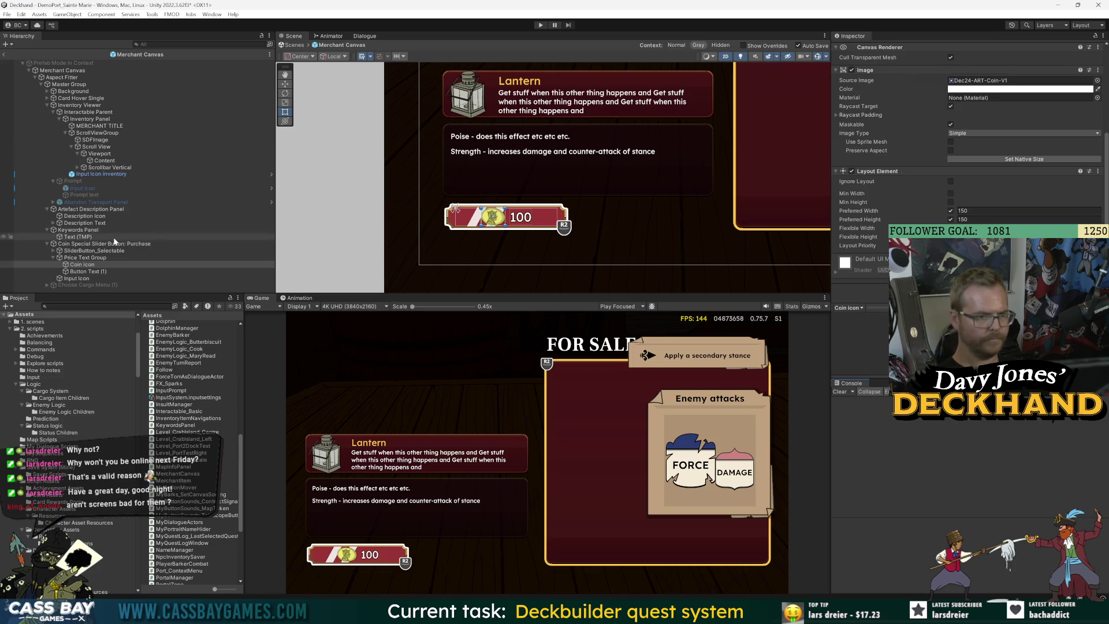
click(97, 265)
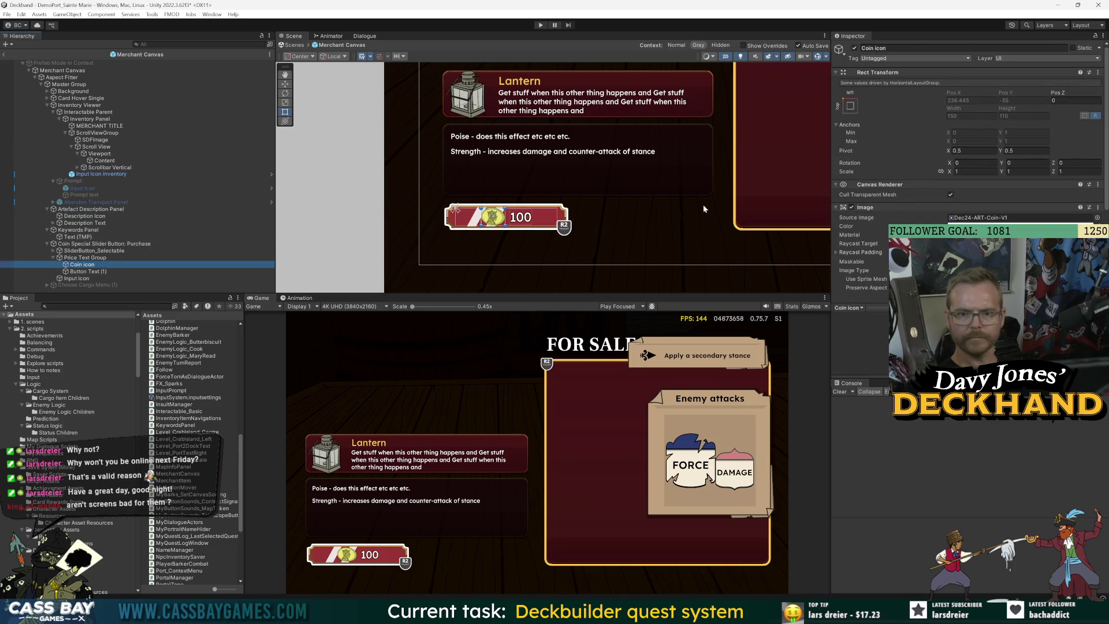
scroll(484, 226, up, 5)
drag(774, 295, 772, 368)
scroll(884, 273, down, 5)
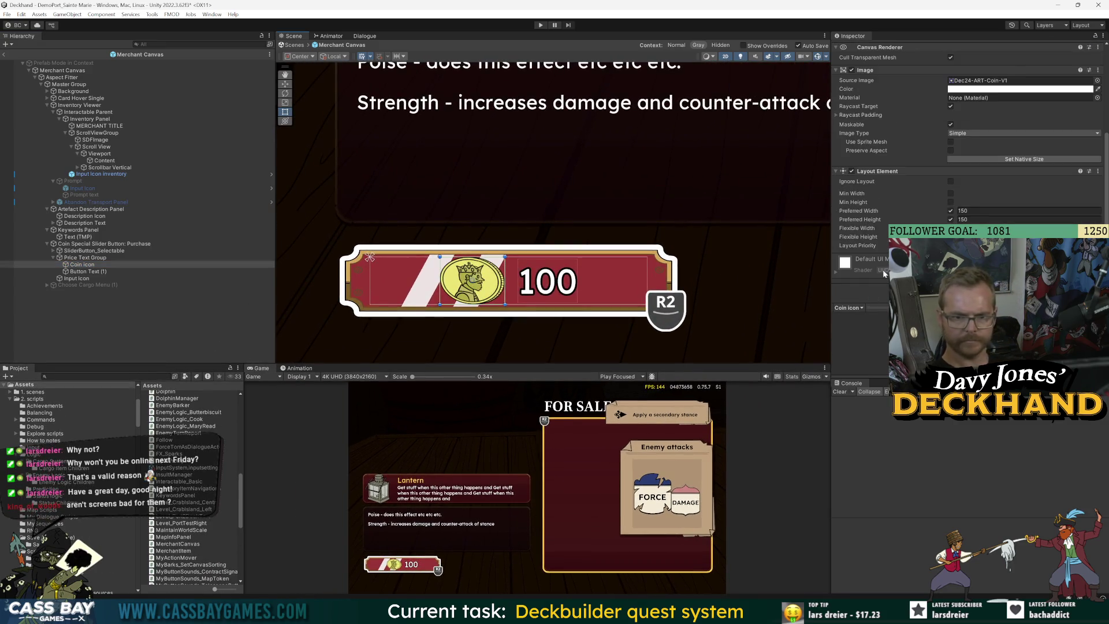
Step: Set the Price Text Group's Rect Transform Top and Bottom to 0, then recheck the Coin icon
click(86, 258)
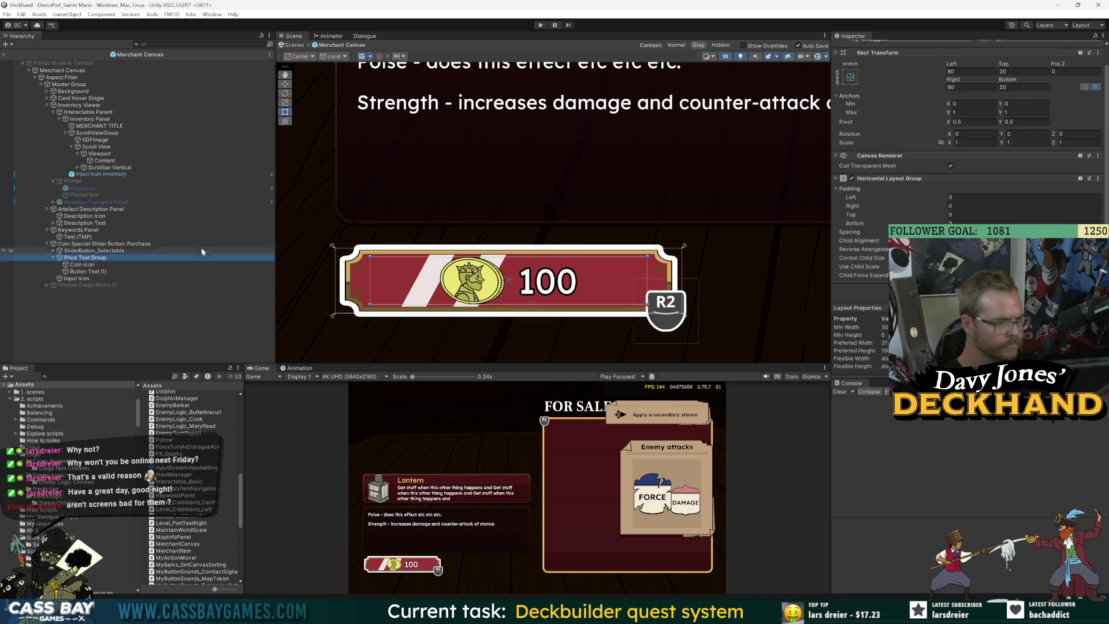
click(971, 71)
key(Tab)
text(0)
key(Tab)
key(Tab)
key(Tab)
text(0)
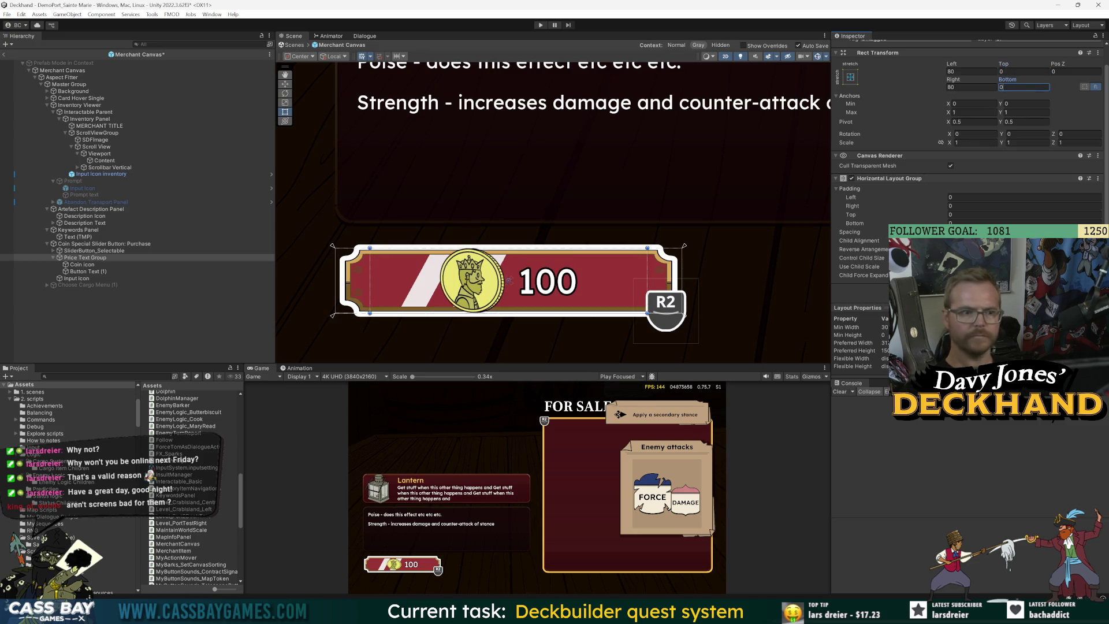
click(120, 335)
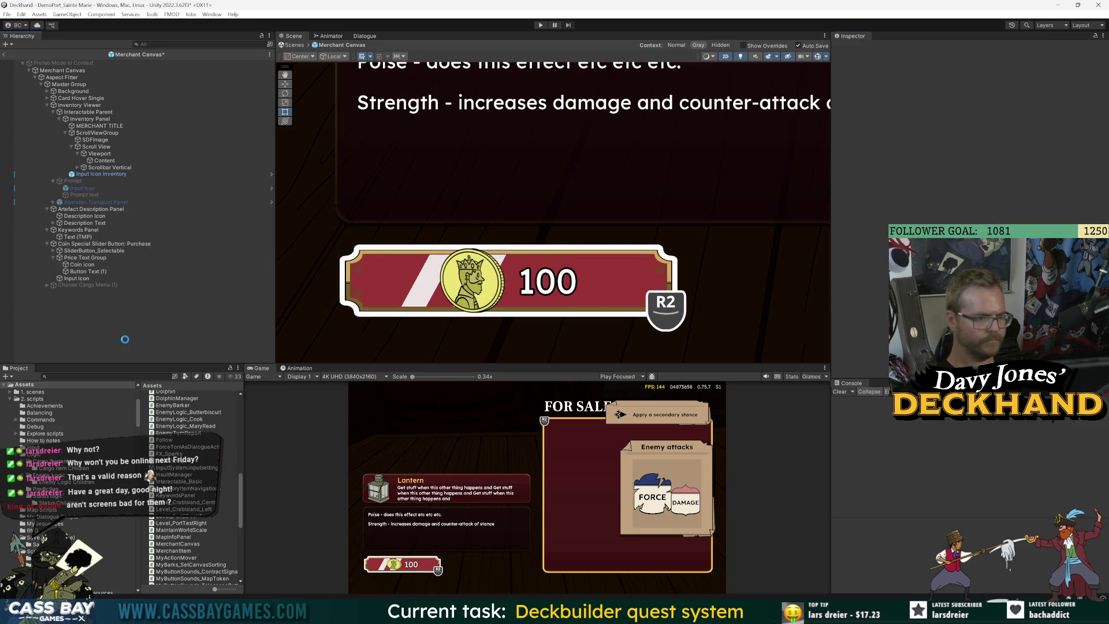
click(91, 265)
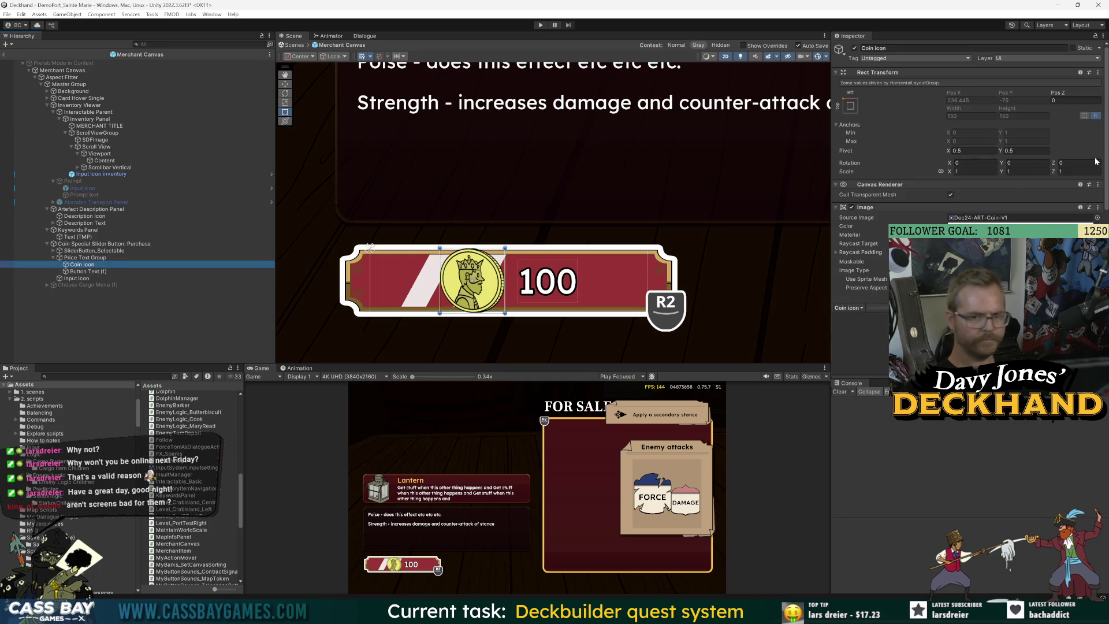
scroll(893, 213, down, 3)
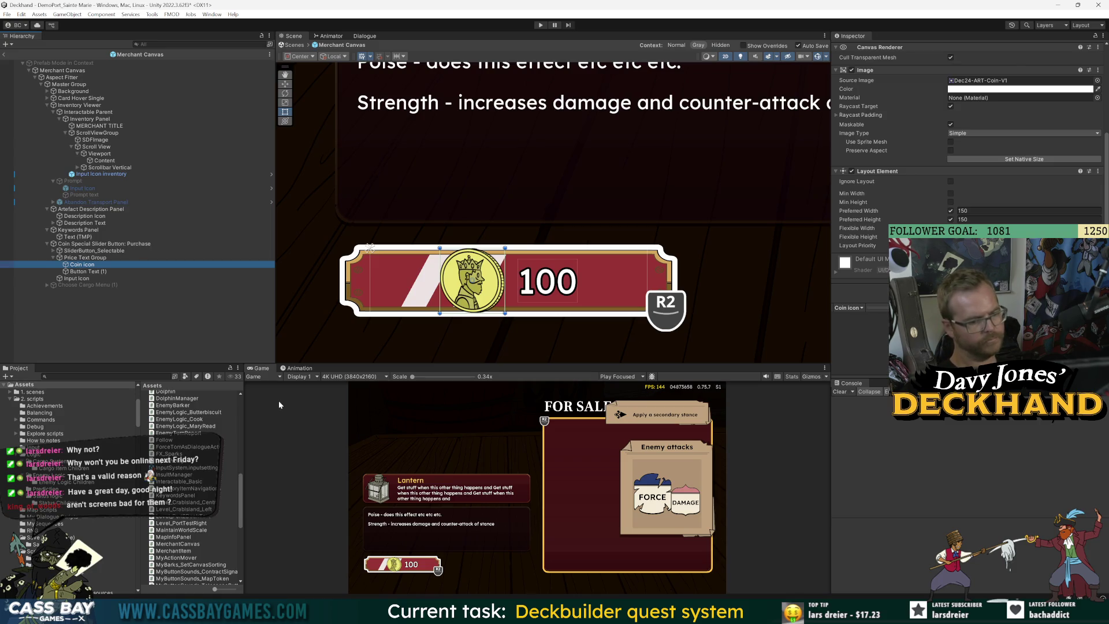
click(111, 329)
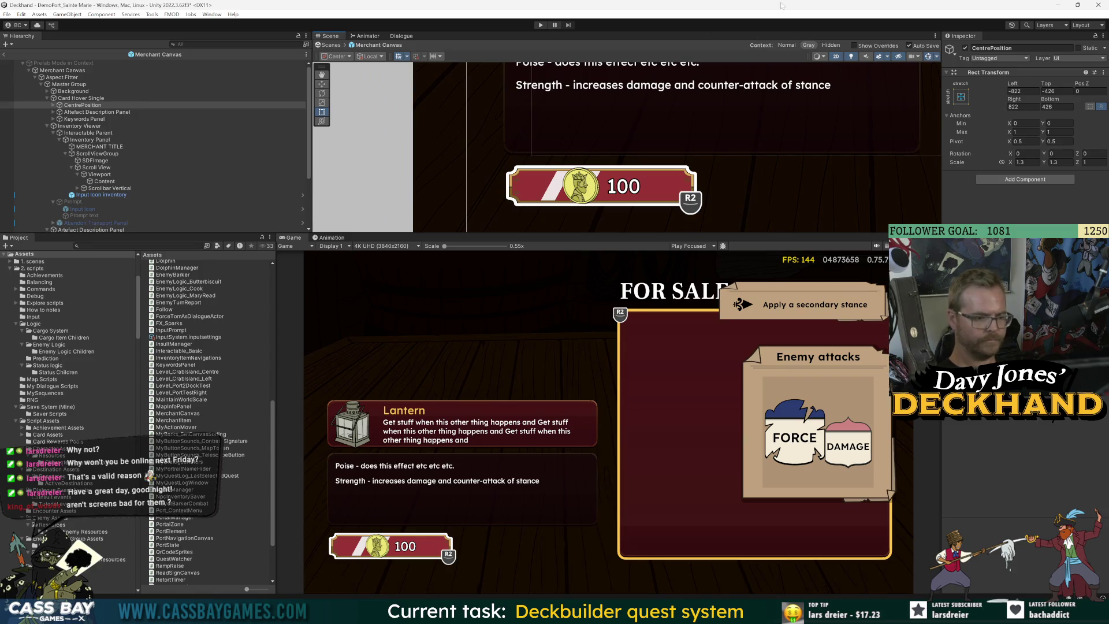
Step: Play the game, resizing panels to check the shop's 100-coin price button, then stop
click(541, 26)
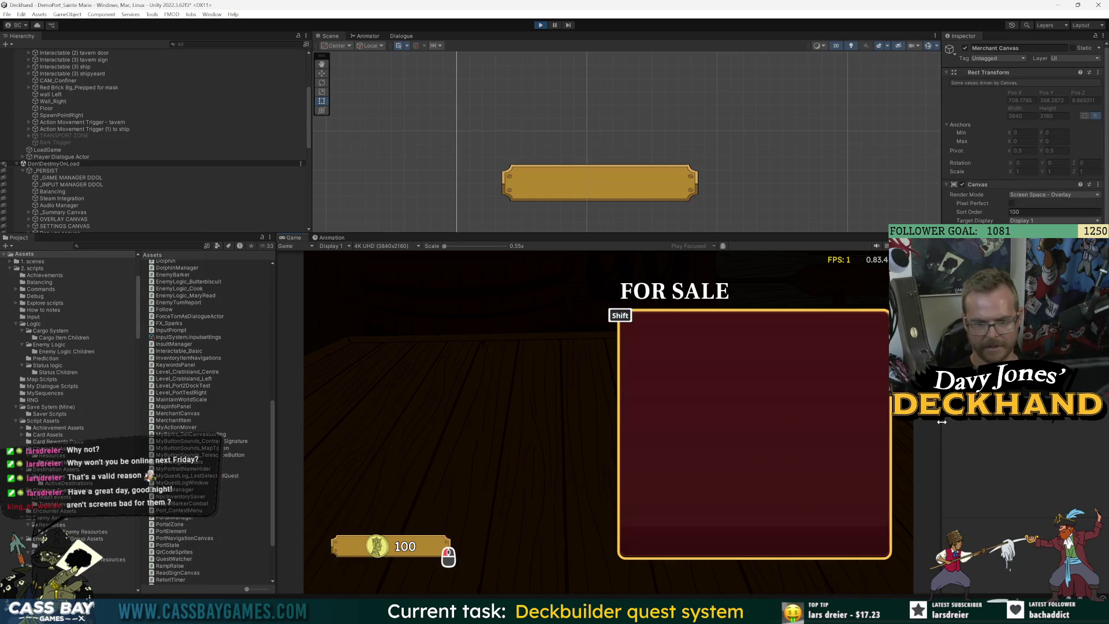
drag(942, 433, 856, 432)
drag(512, 234, 513, 248)
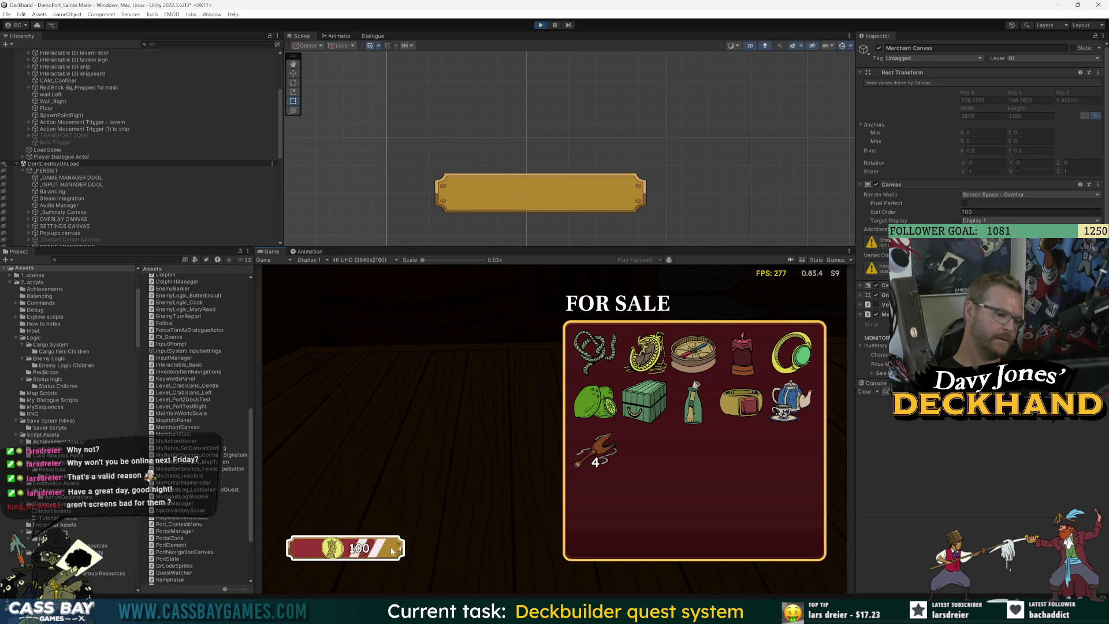
click(540, 26)
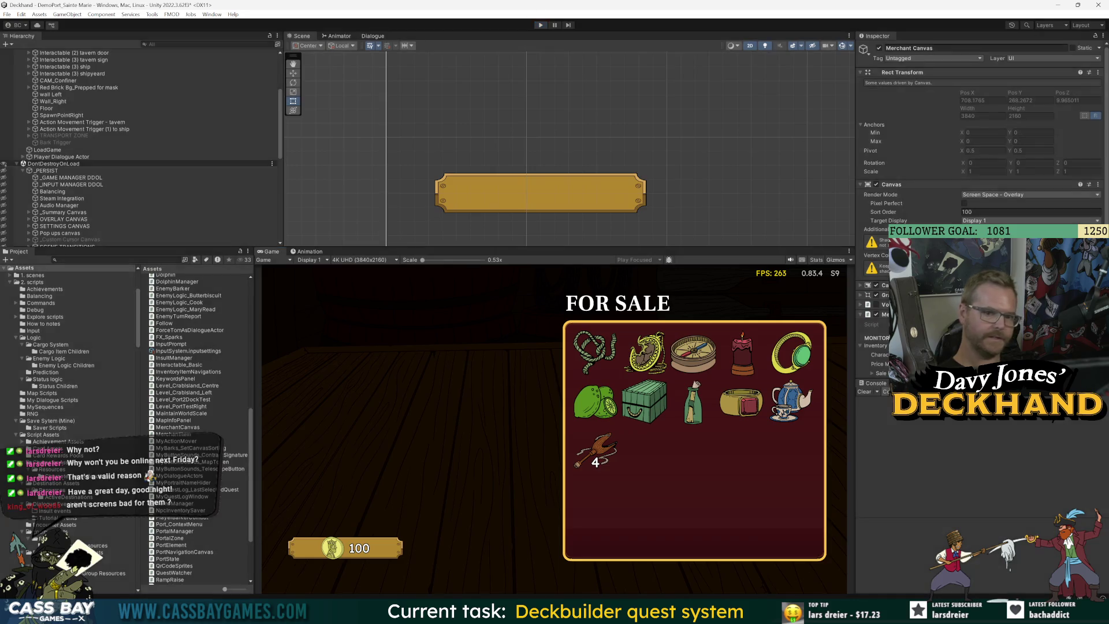
scroll(982, 144, down, 1)
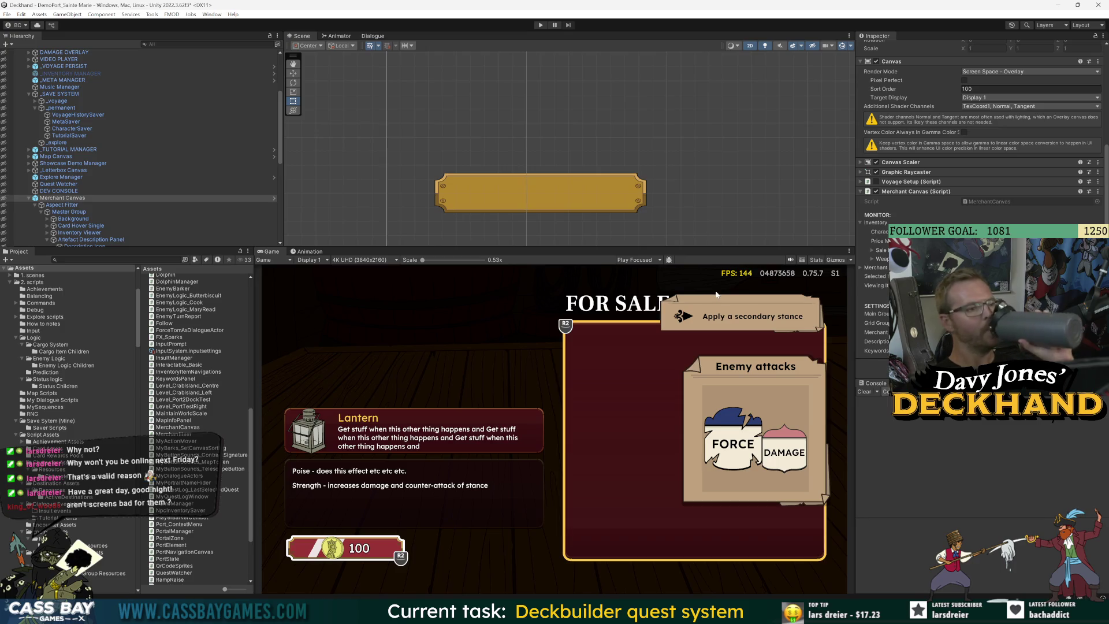
scroll(63, 181, down, 4)
Step: Collapse the Artefact Description Panel and open the Merchant Canvas prefab for editing
click(66, 160)
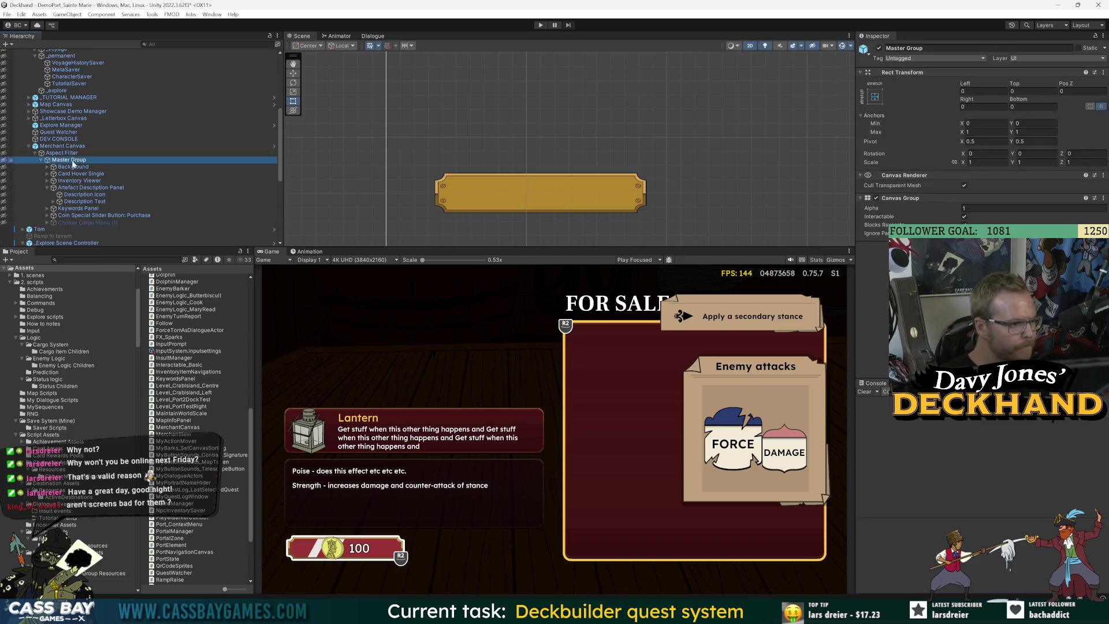
click(47, 189)
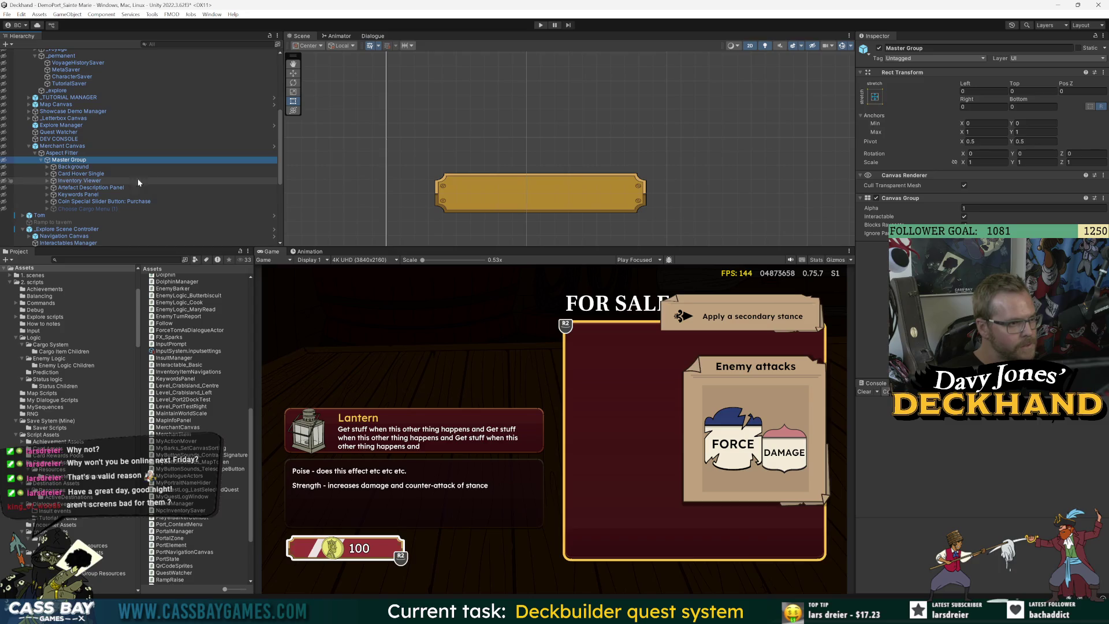
click(63, 146)
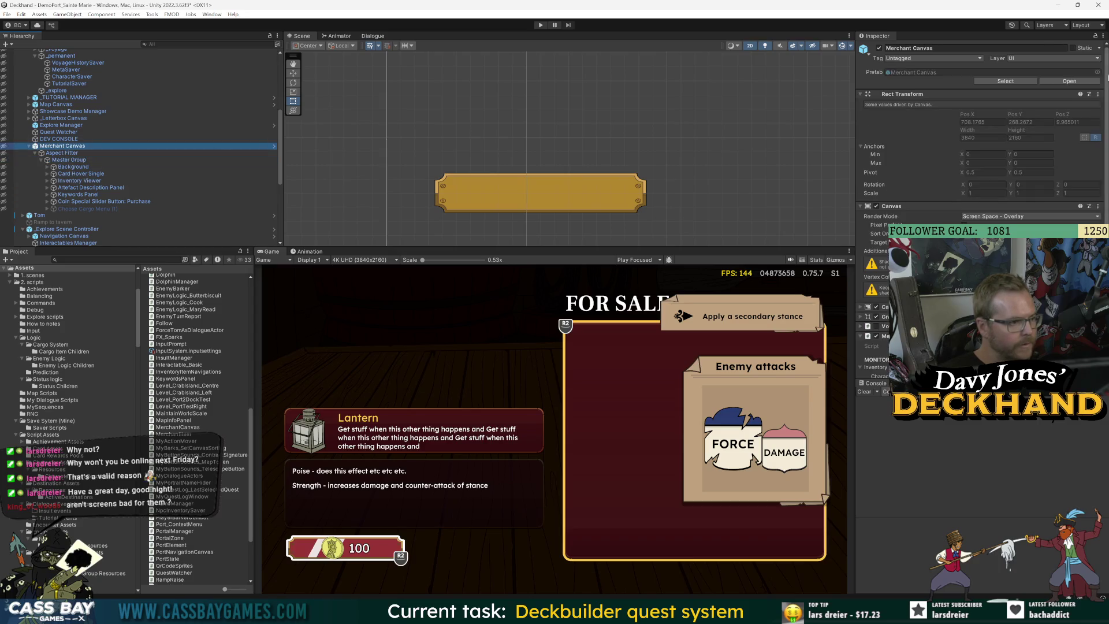
click(273, 146)
Step: Set the Coin Icon's Layout Element Preferred Width and Preferred Height to 110
scroll(93, 185, down, 3)
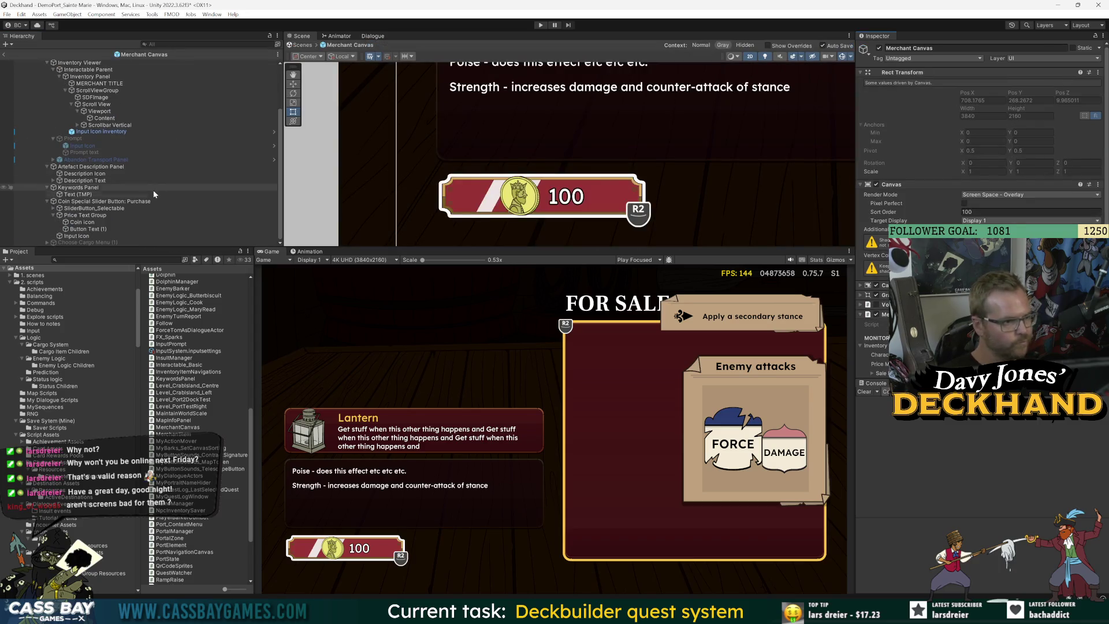
click(87, 223)
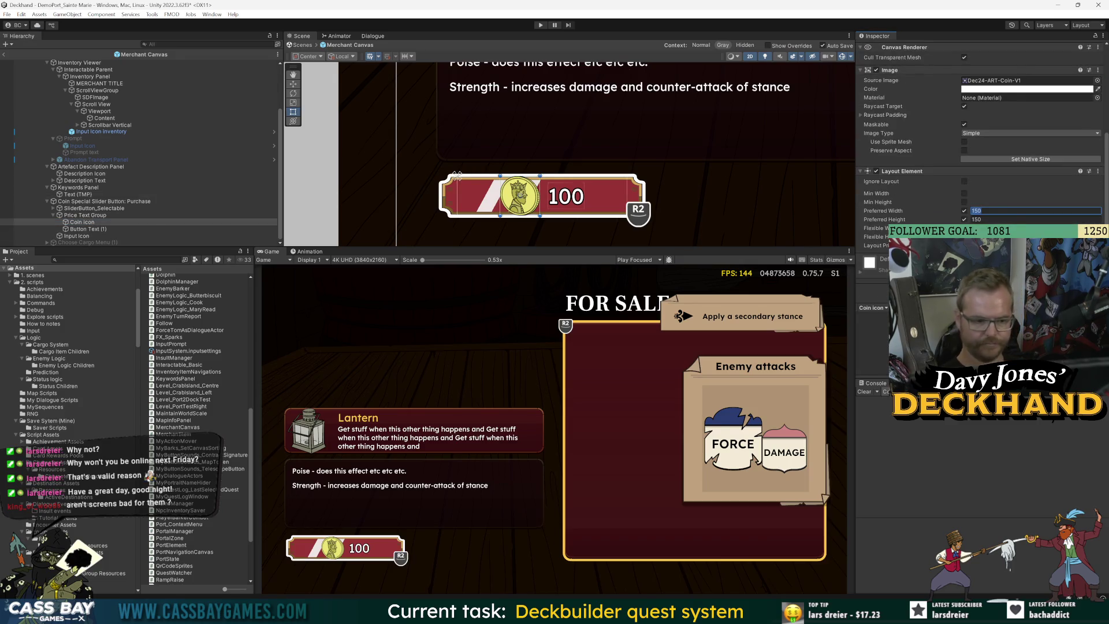
text(110110)
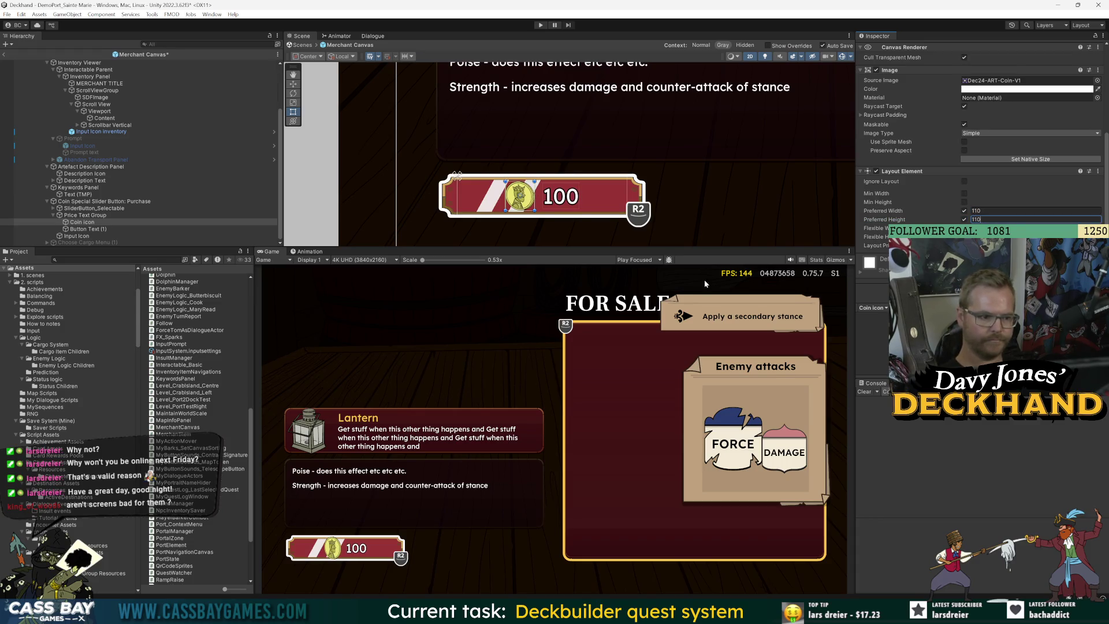
click(506, 512)
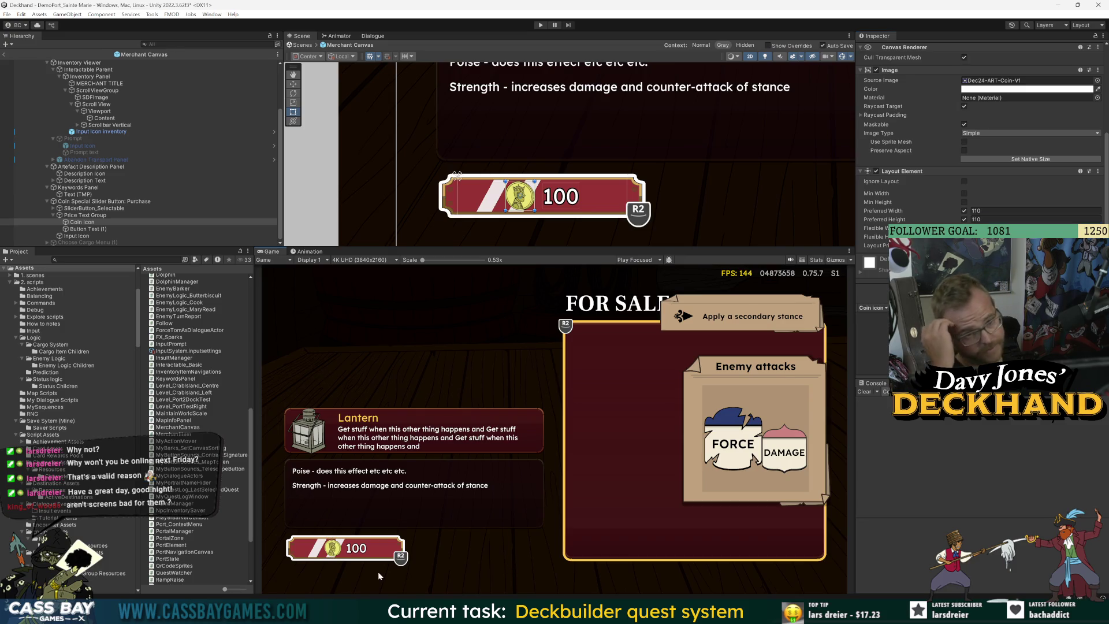
click(82, 222)
scroll(502, 204, up, 5)
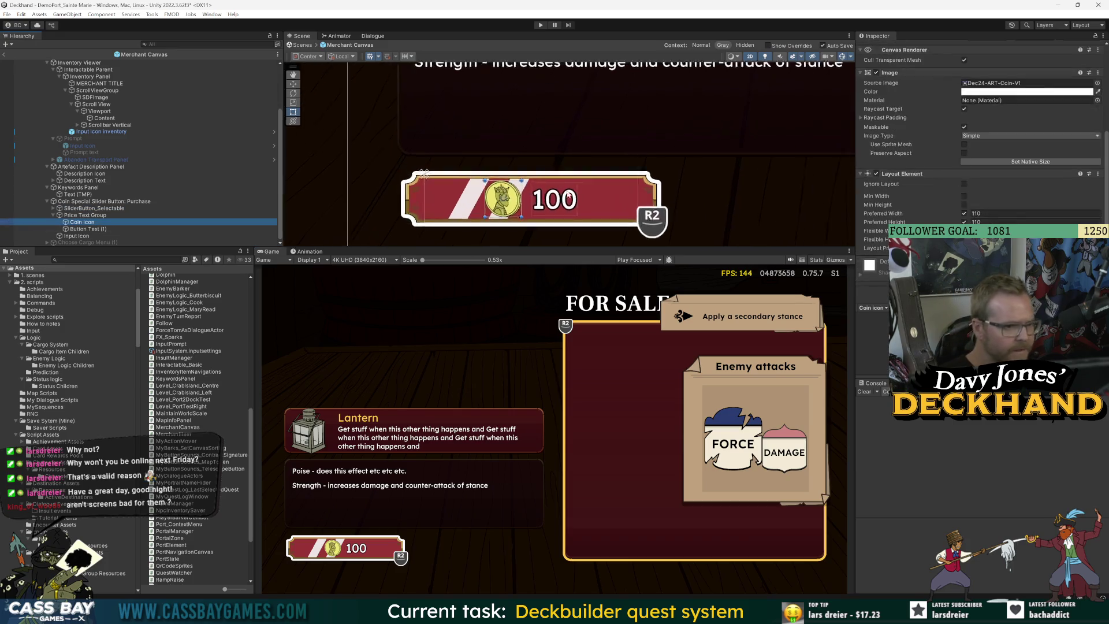
scroll(966, 92, up, 3)
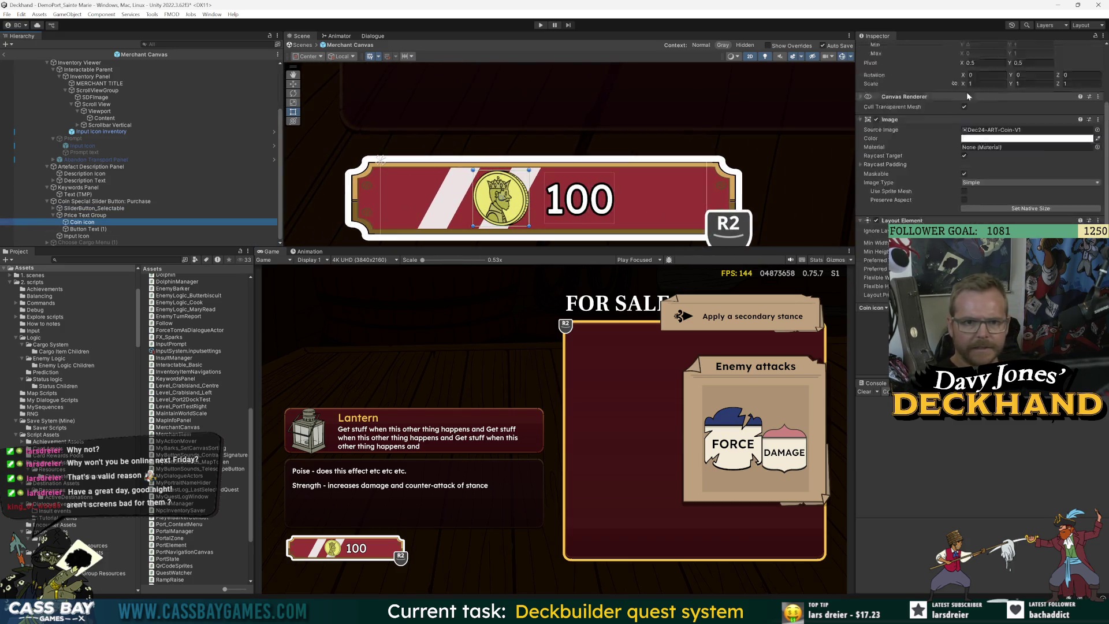
click(1099, 167)
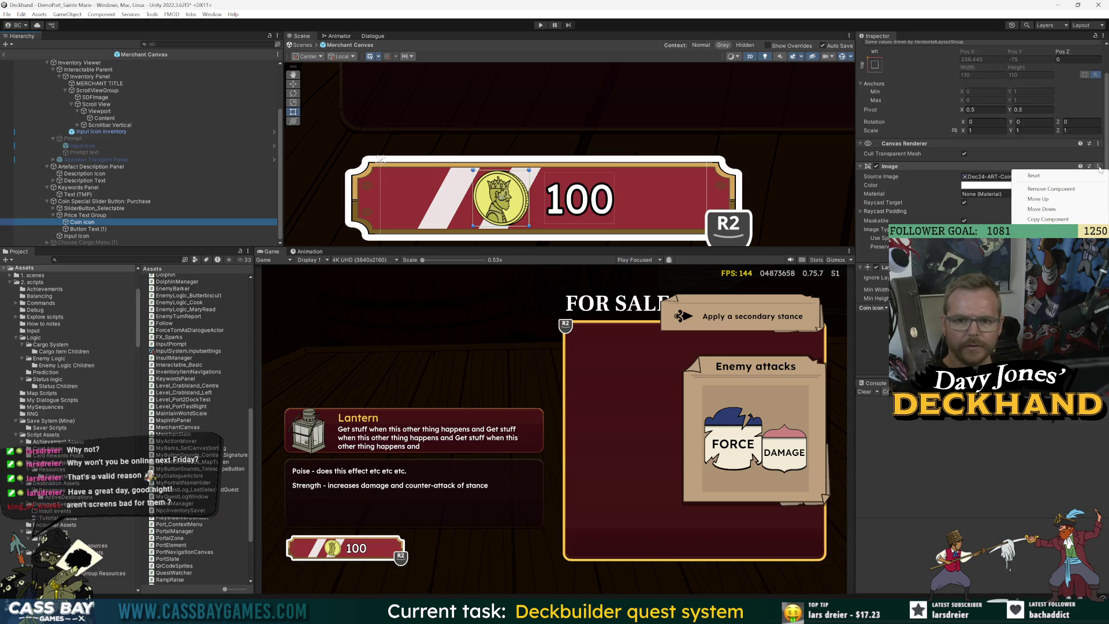
Step: Remove the Coin Icon's plain Image and assign the coin sprite as its SDF metadata
click(1052, 189)
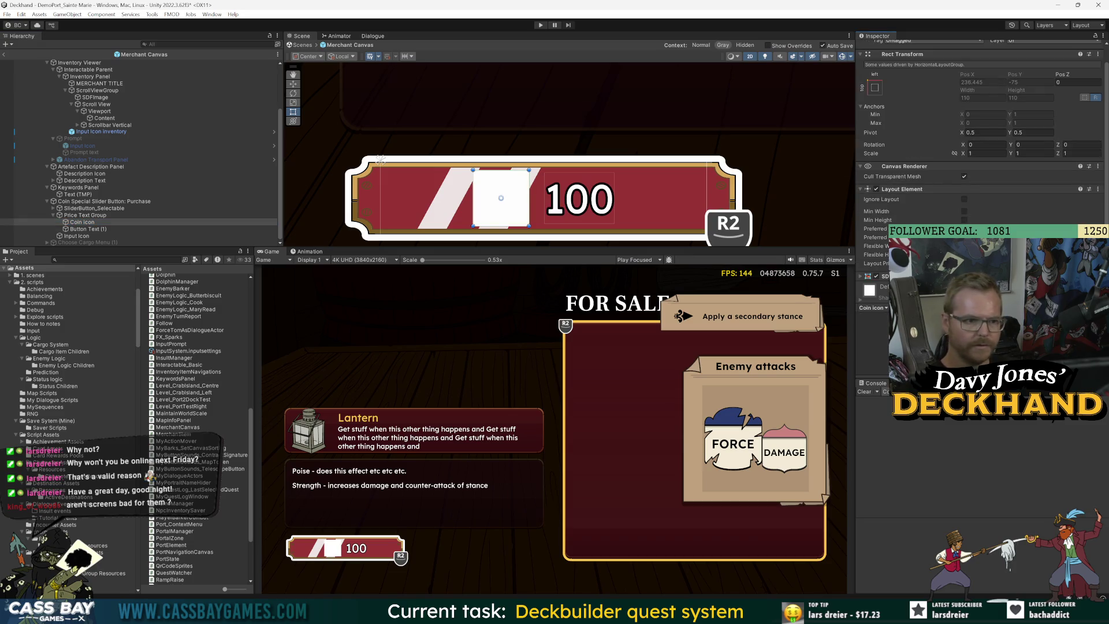
scroll(983, 191, down, 1)
key(ctrl+z)
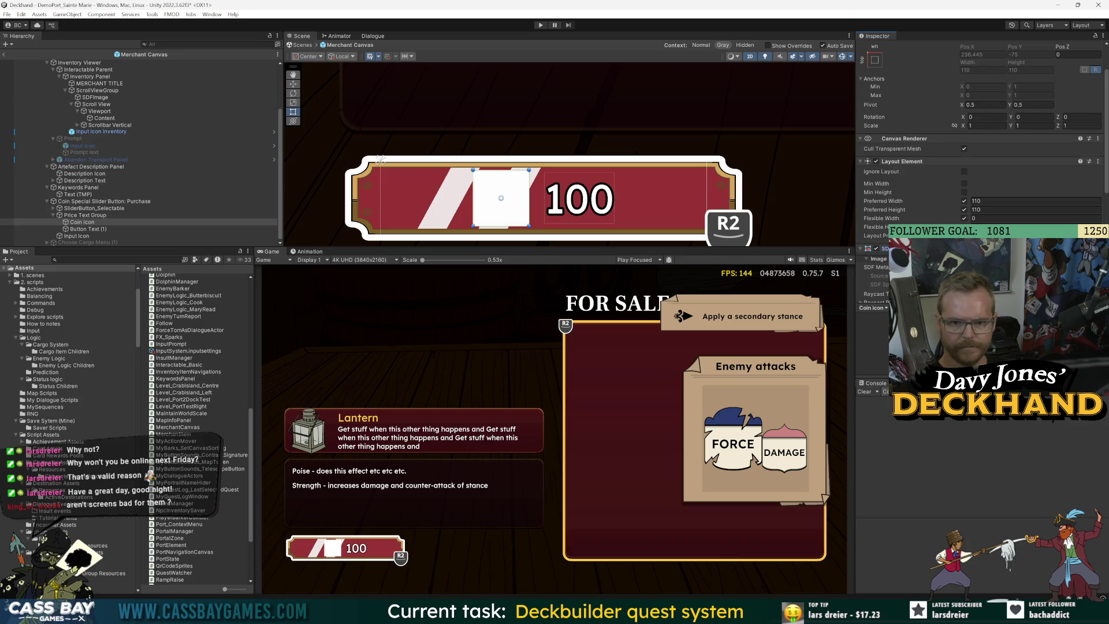
click(1097, 267)
text(coi)
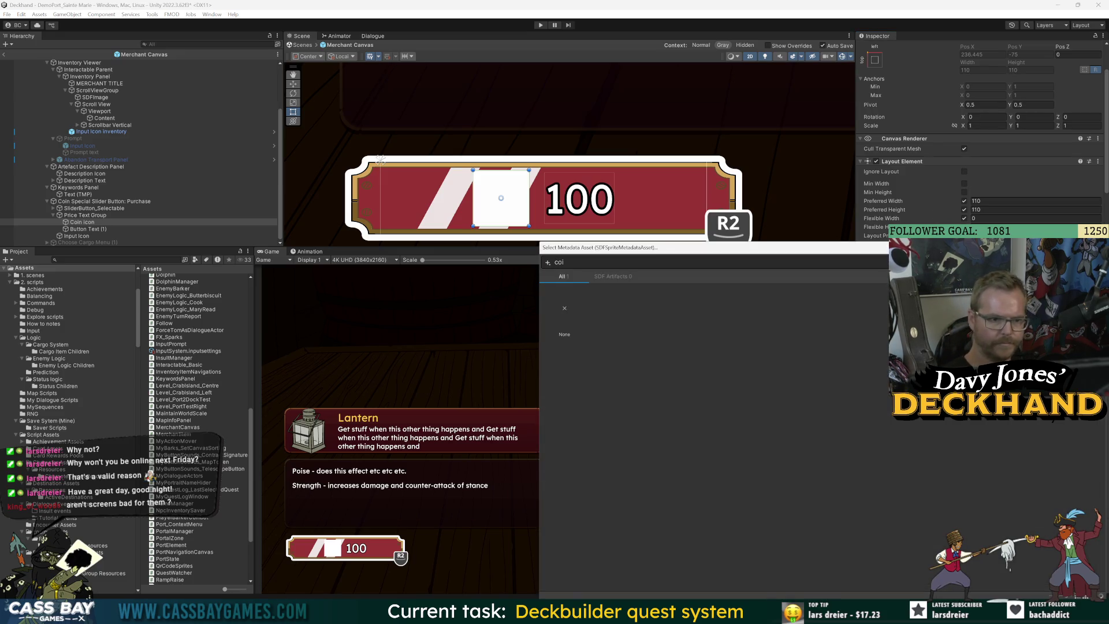
text(n)
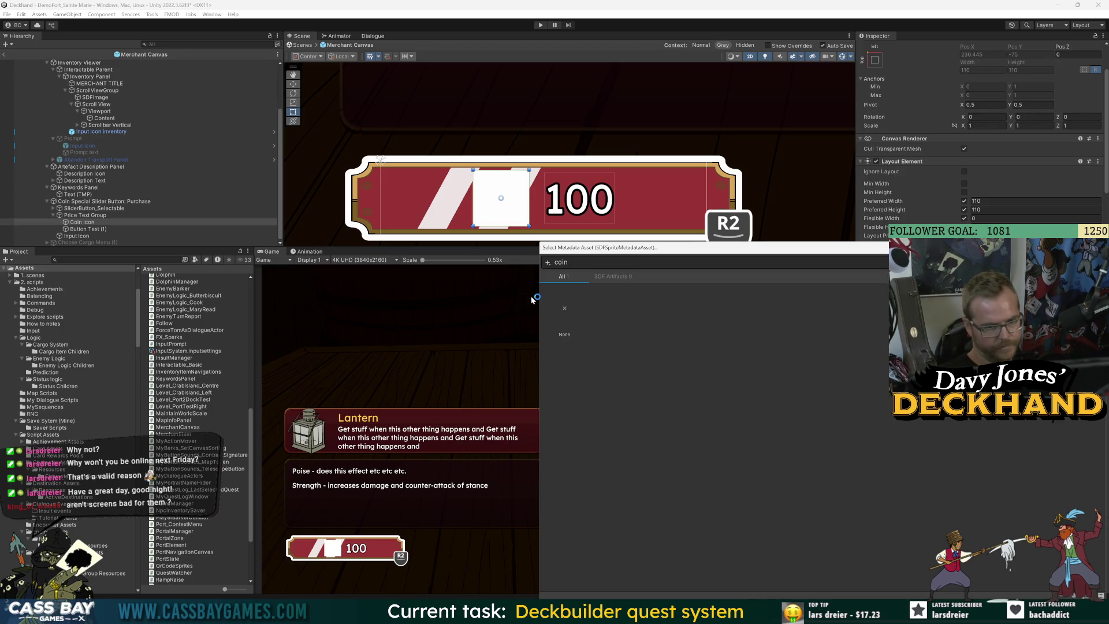
click(615, 277)
click(559, 280)
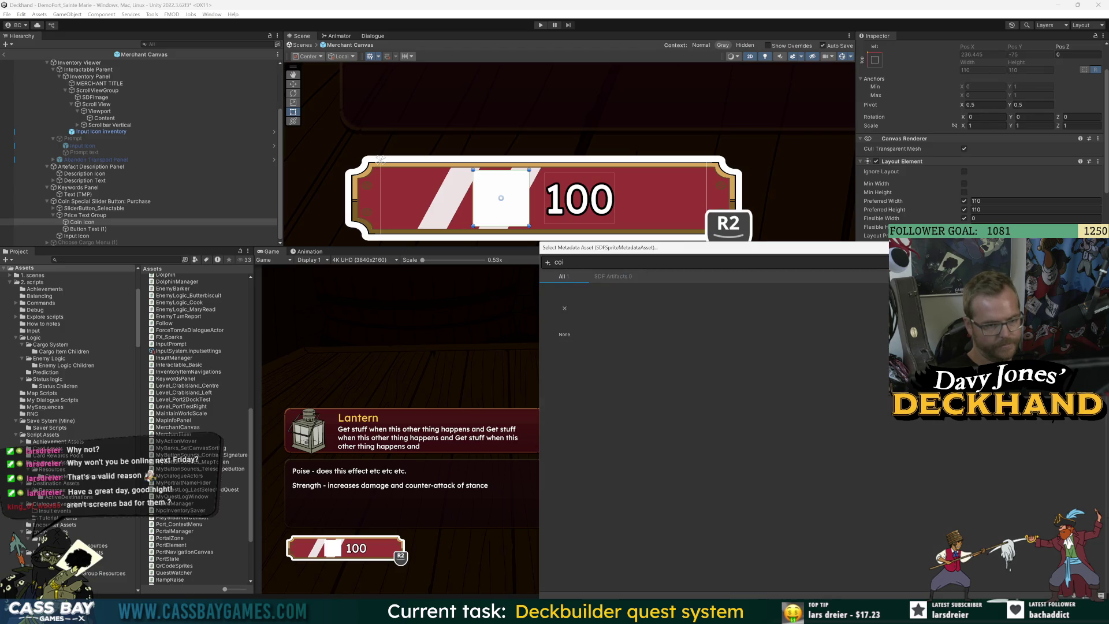
key(BackSpace)
key(BackSpace)
key(BackSpace)
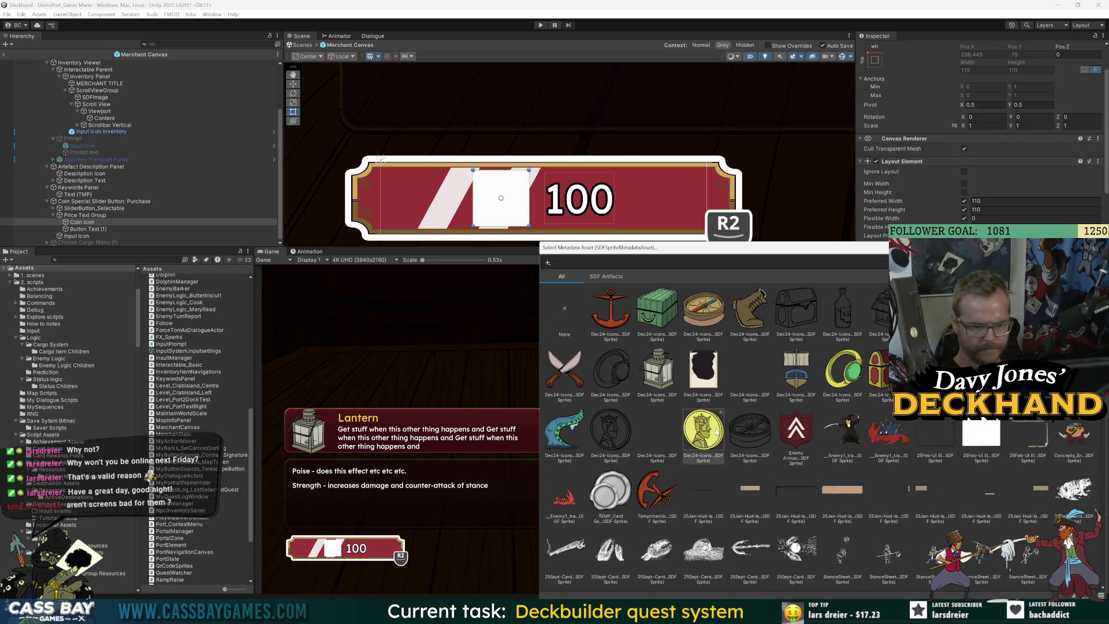
double_click(717, 432)
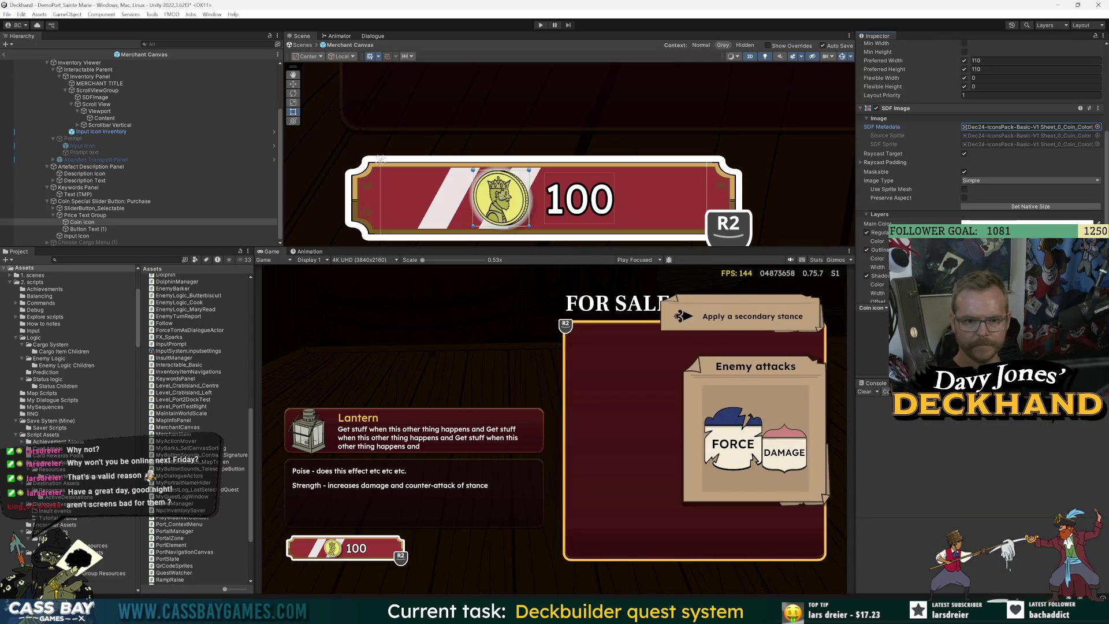
Step: Apply My UI Outline Material to the Coin Icon
scroll(982, 145, down, 10)
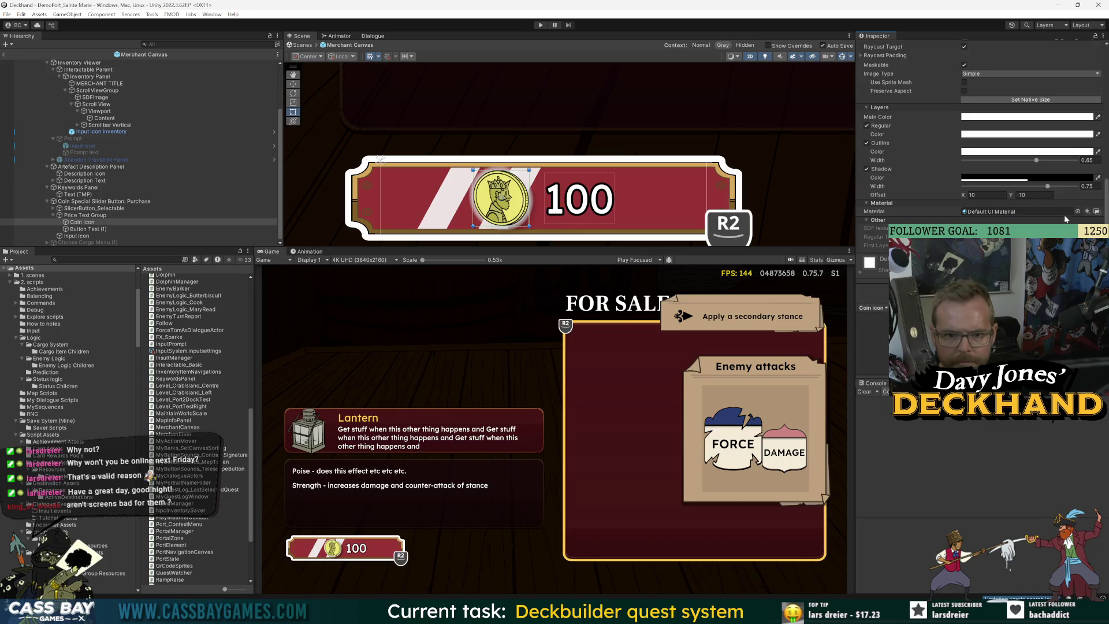
click(1078, 212)
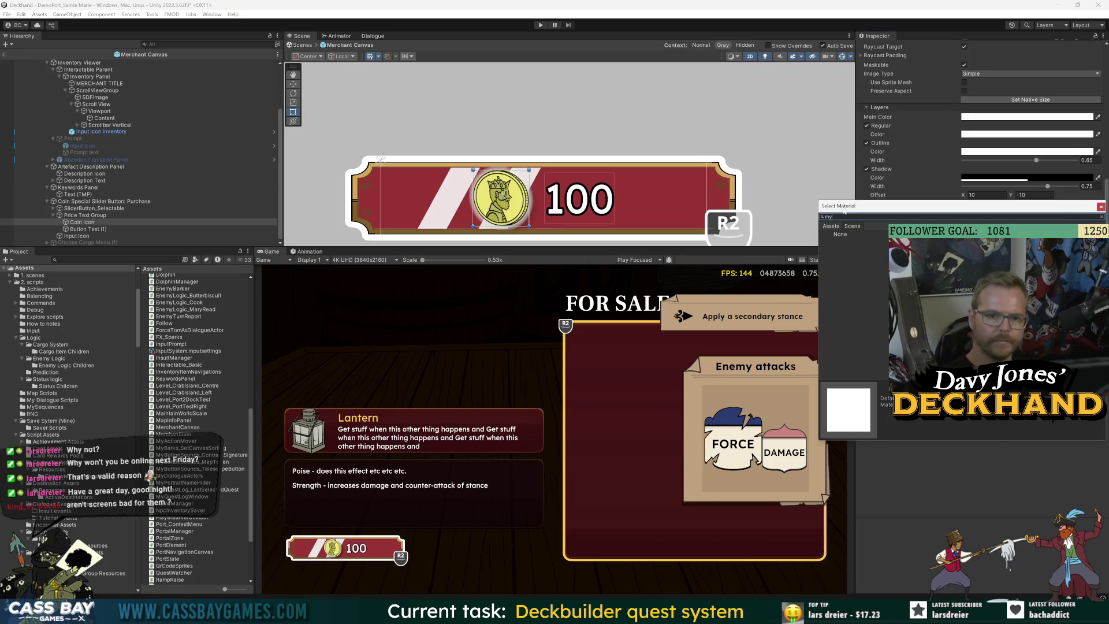
double_click(850, 241)
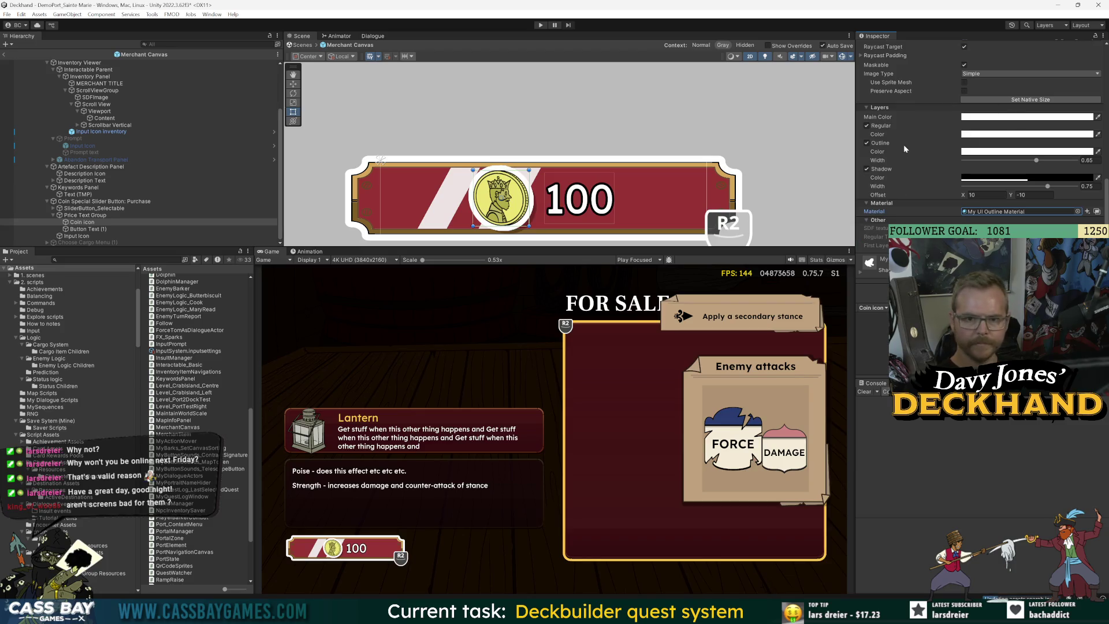
Step: Turn off the coin's shadow and give it a black outline about 0.22 wide
drag(1036, 160, 1004, 163)
click(867, 169)
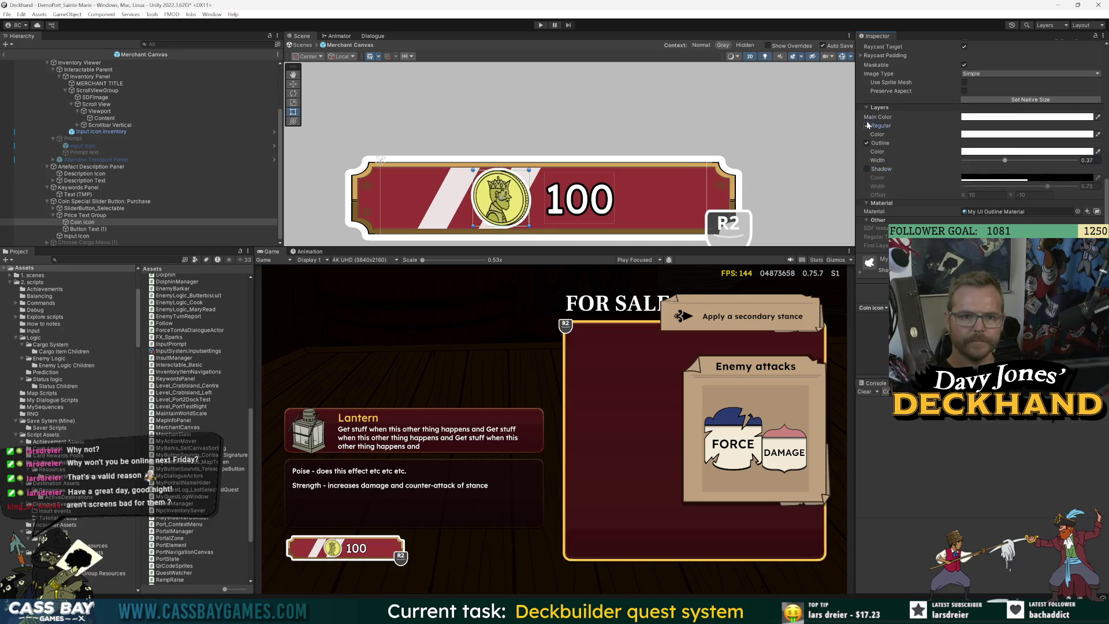
click(866, 125)
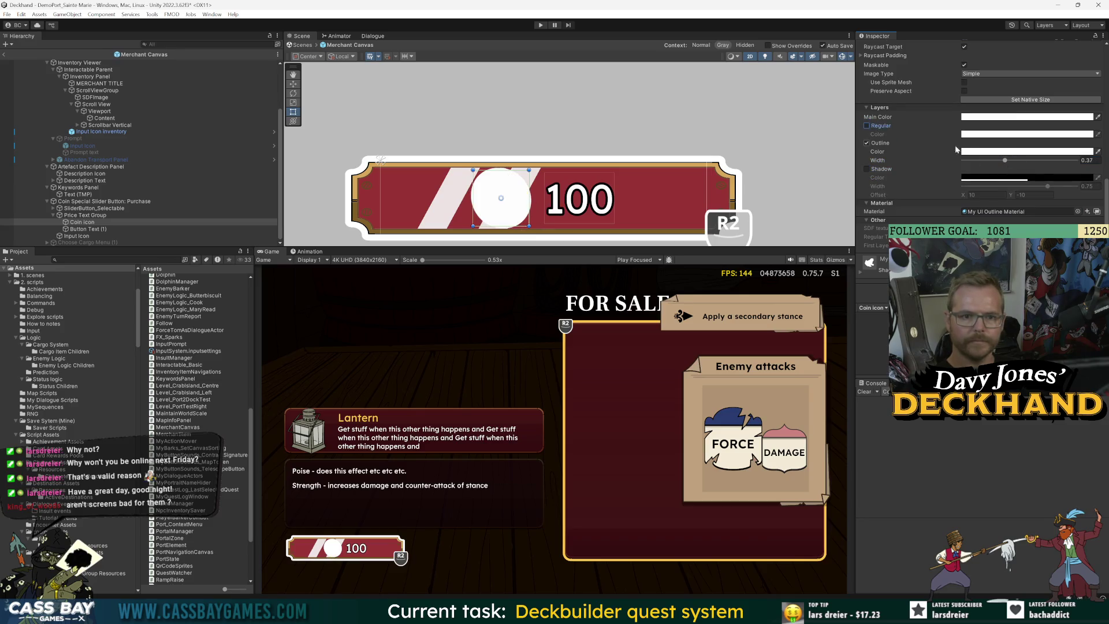
click(866, 125)
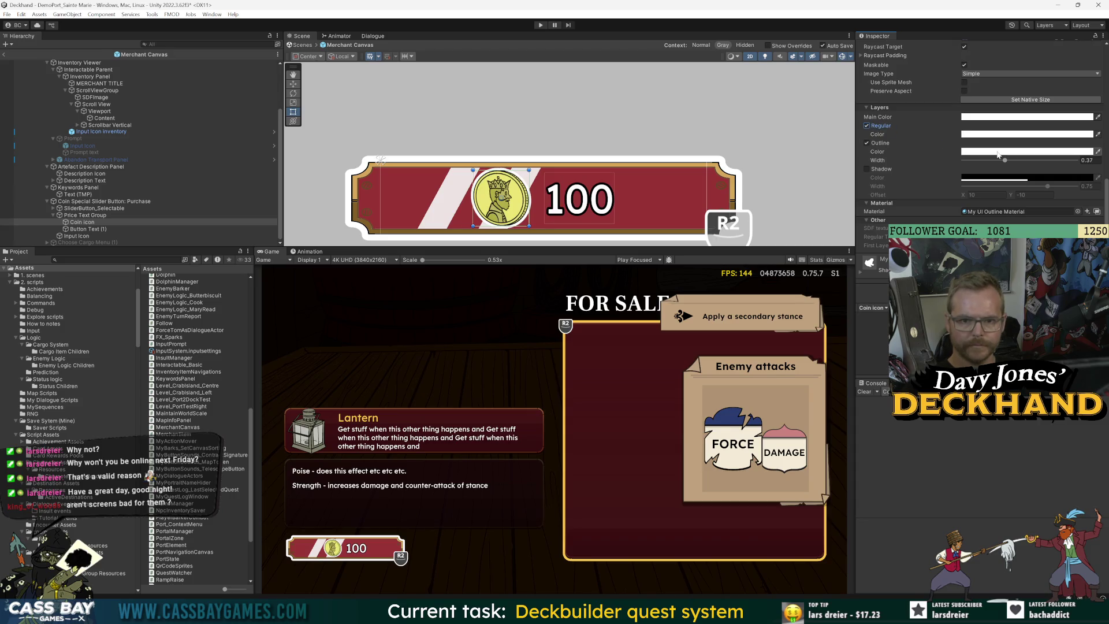
click(1017, 151)
click(1028, 245)
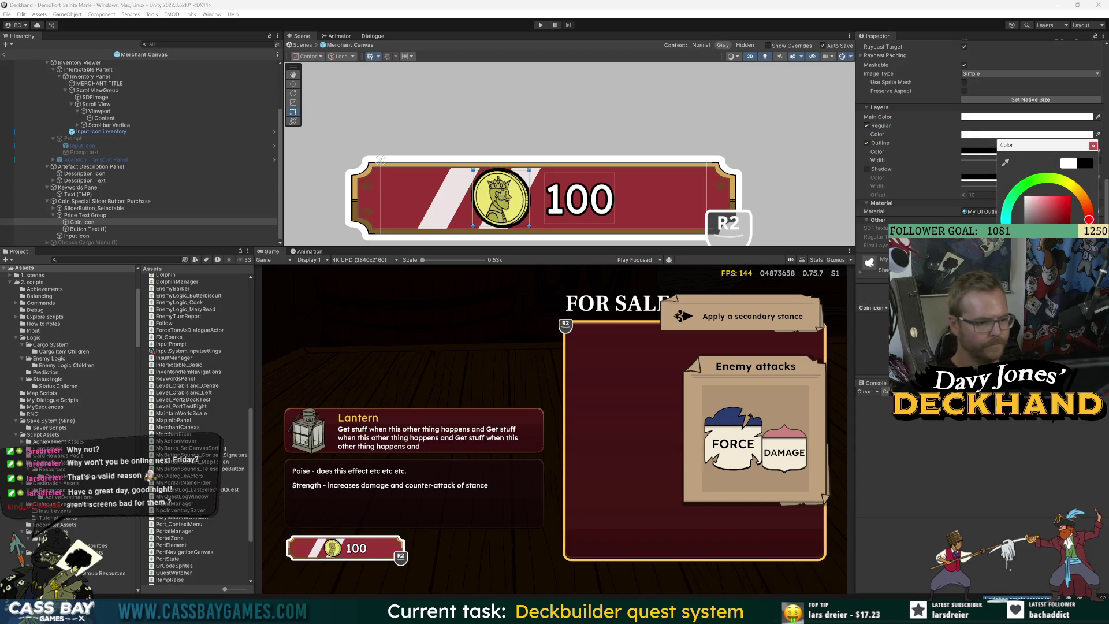
click(1094, 146)
drag(1006, 160, 991, 161)
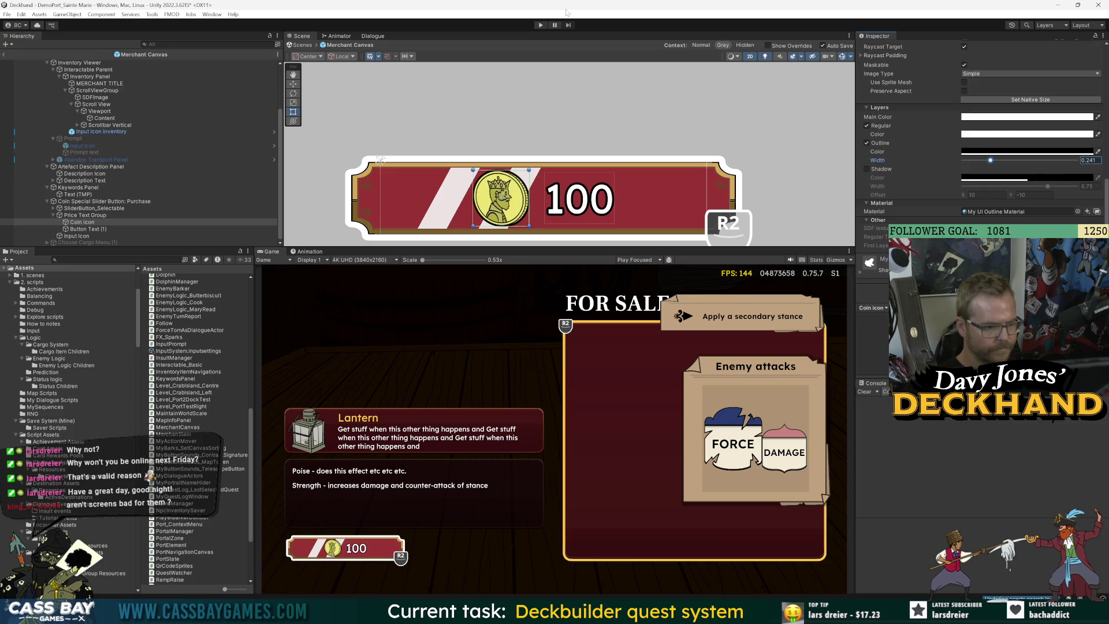
Step: Run the game to test the outlined coin icon in the shop
scroll(338, 556, up, 6)
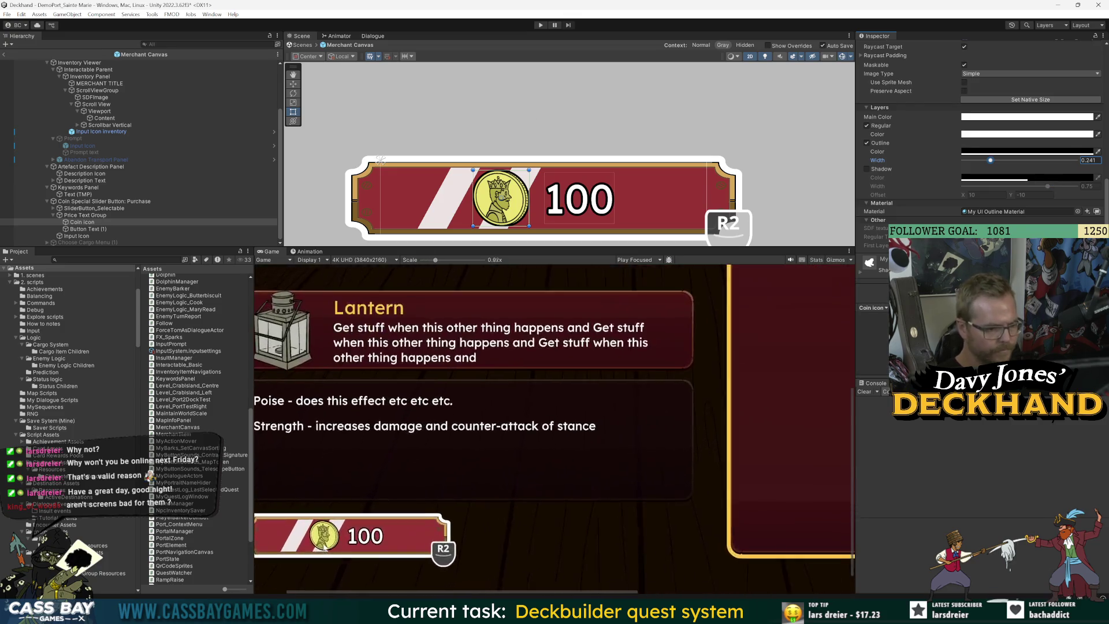
scroll(325, 543, up, 4)
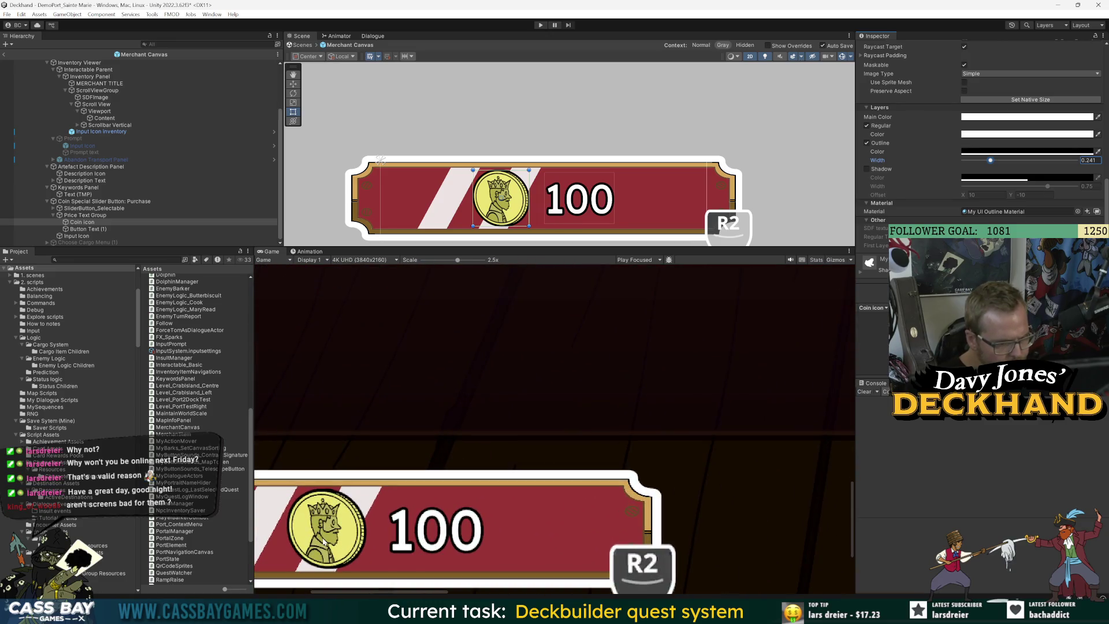
scroll(325, 543, down, 10)
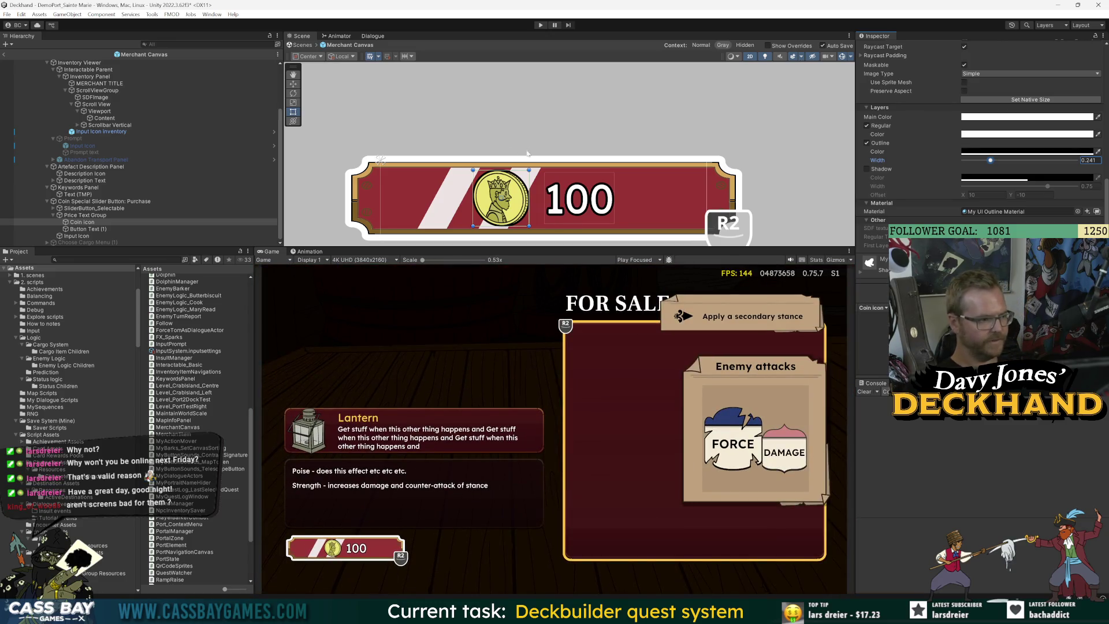
click(540, 24)
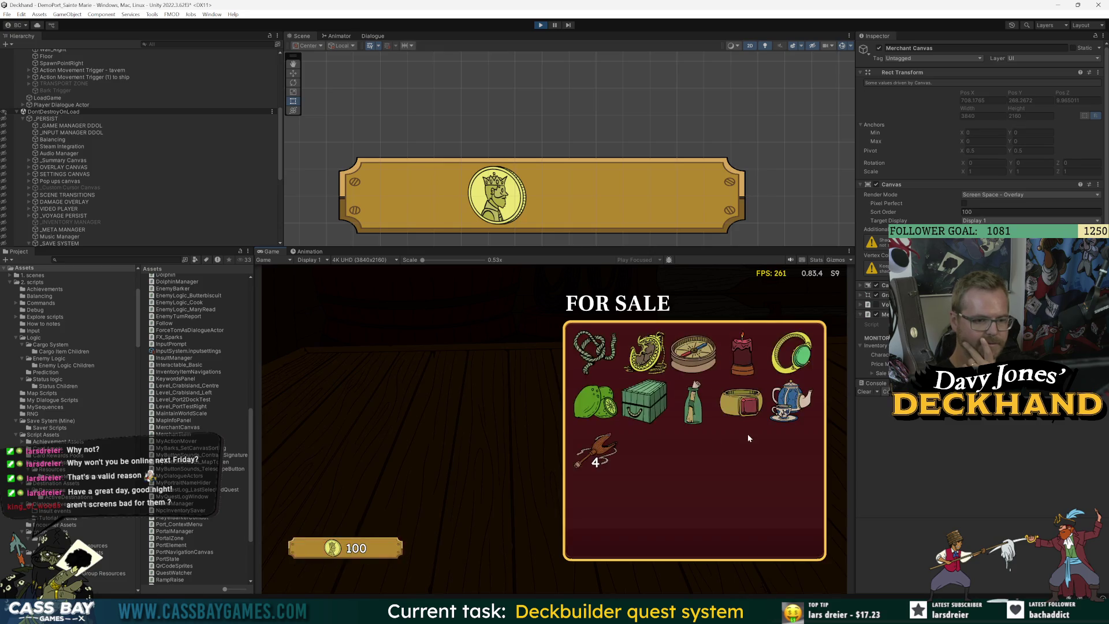
Step: Press the 100-coin purchase button in the running shop
mouse_move(595, 416)
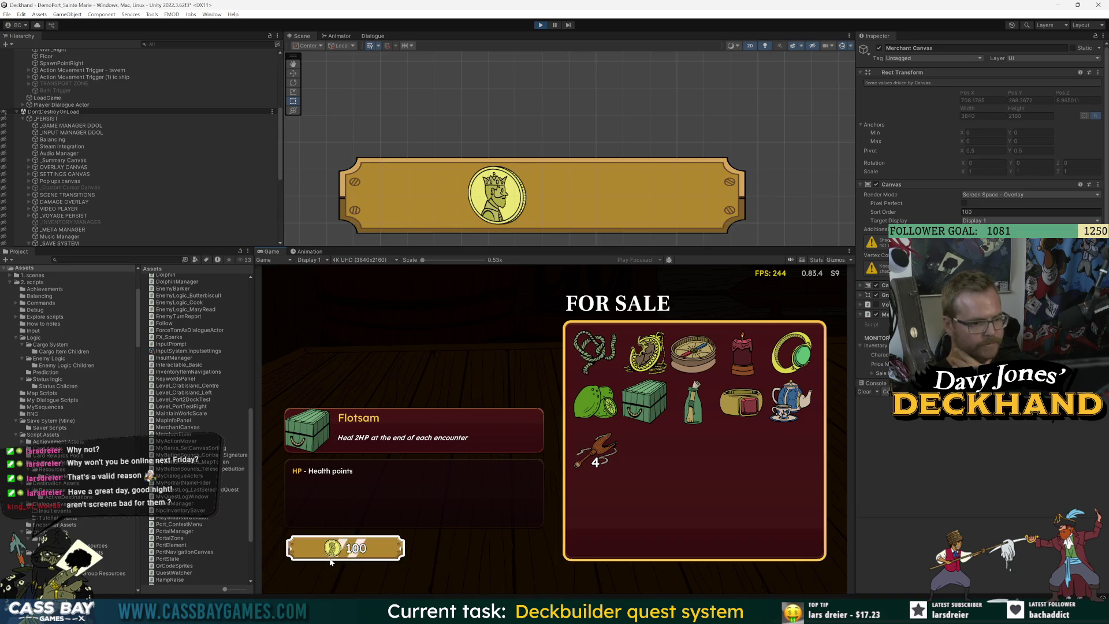
click(331, 560)
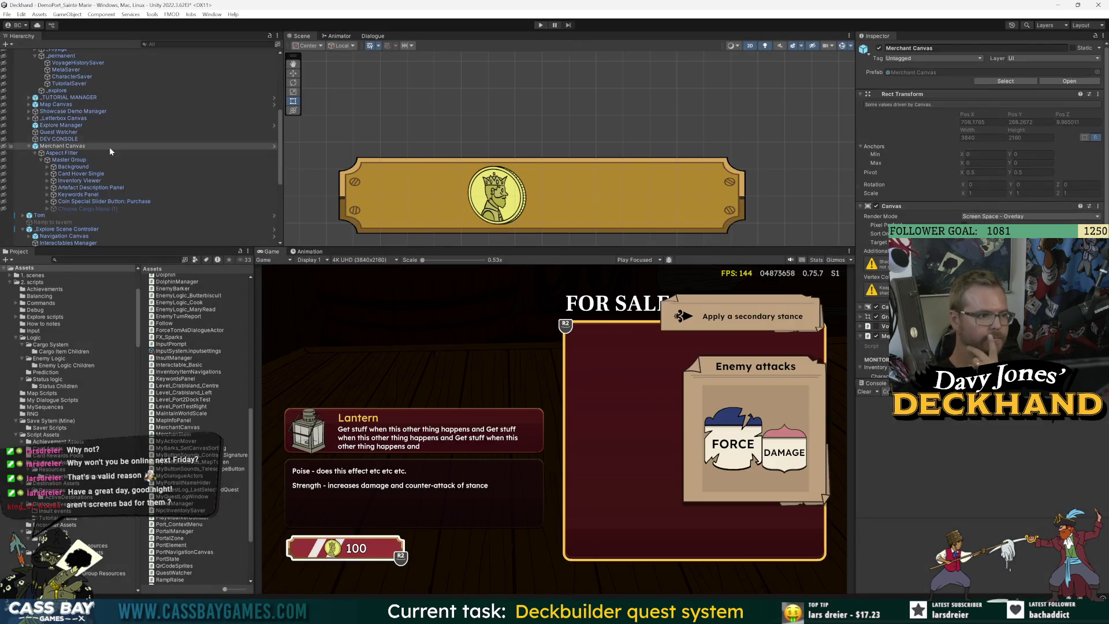
Step: In the Merchant Canvas prefab, set the coin purchase button's width to 500
click(1066, 80)
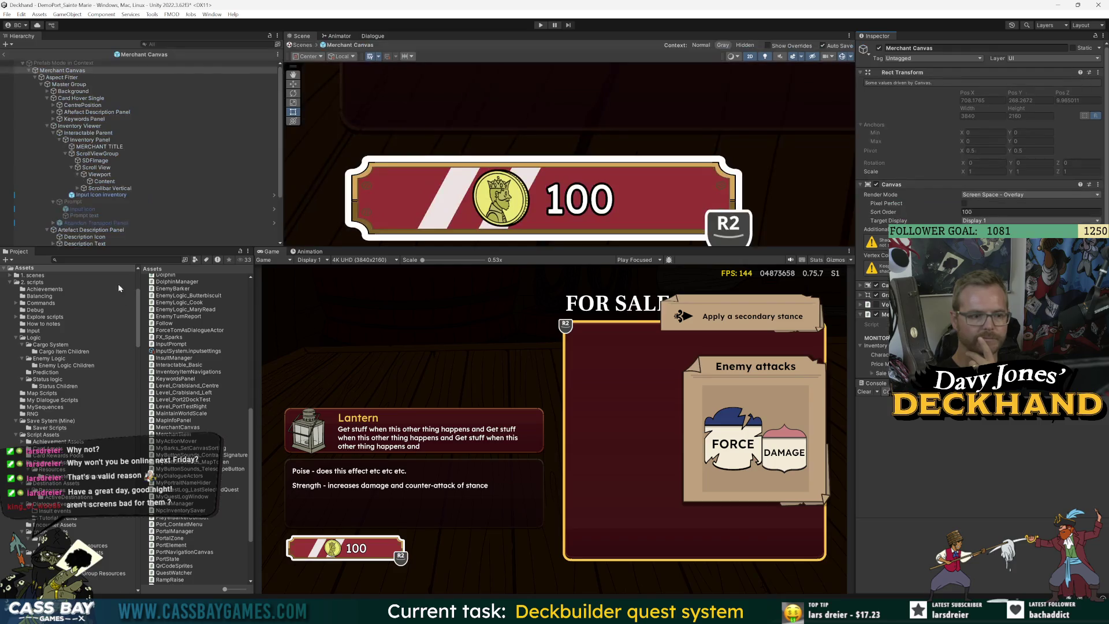
scroll(99, 208, down, 5)
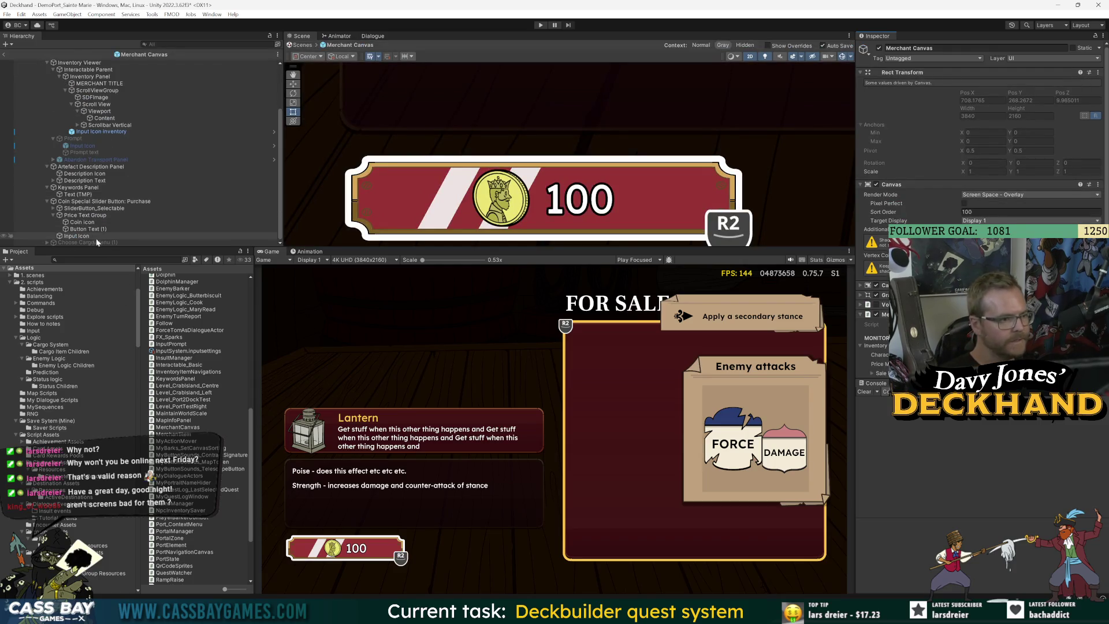
click(425, 209)
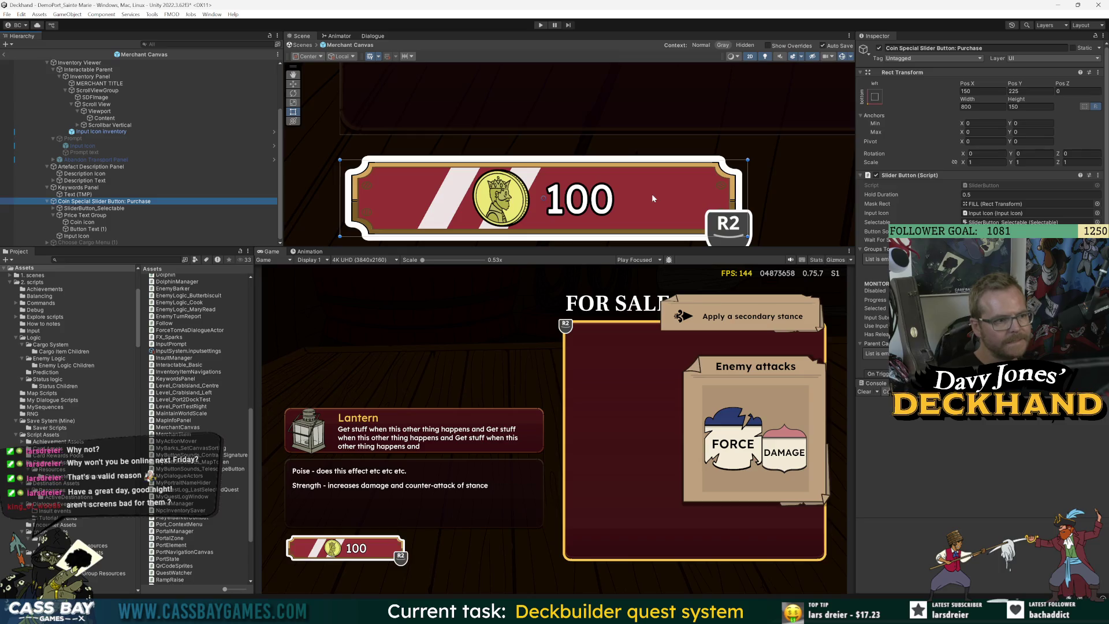
click(982, 107)
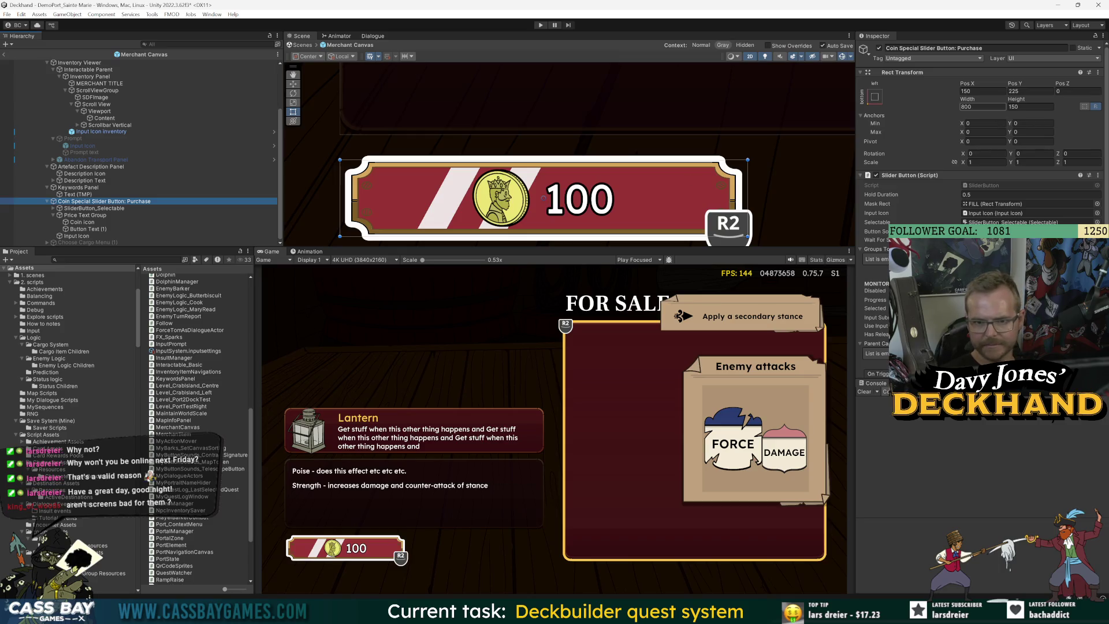
text(500)
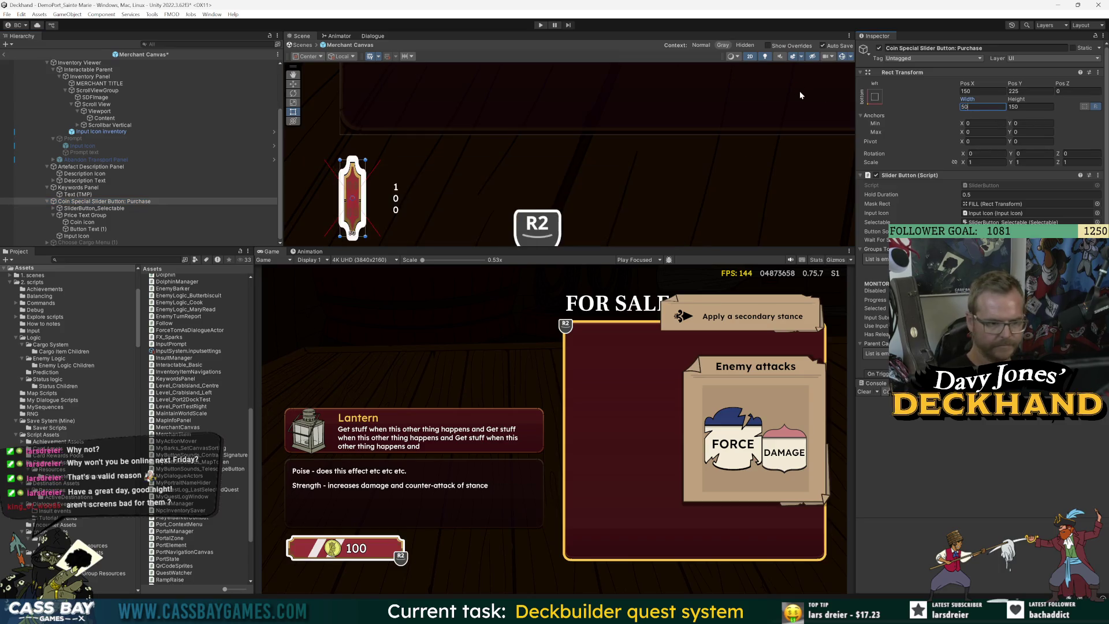
click(96, 160)
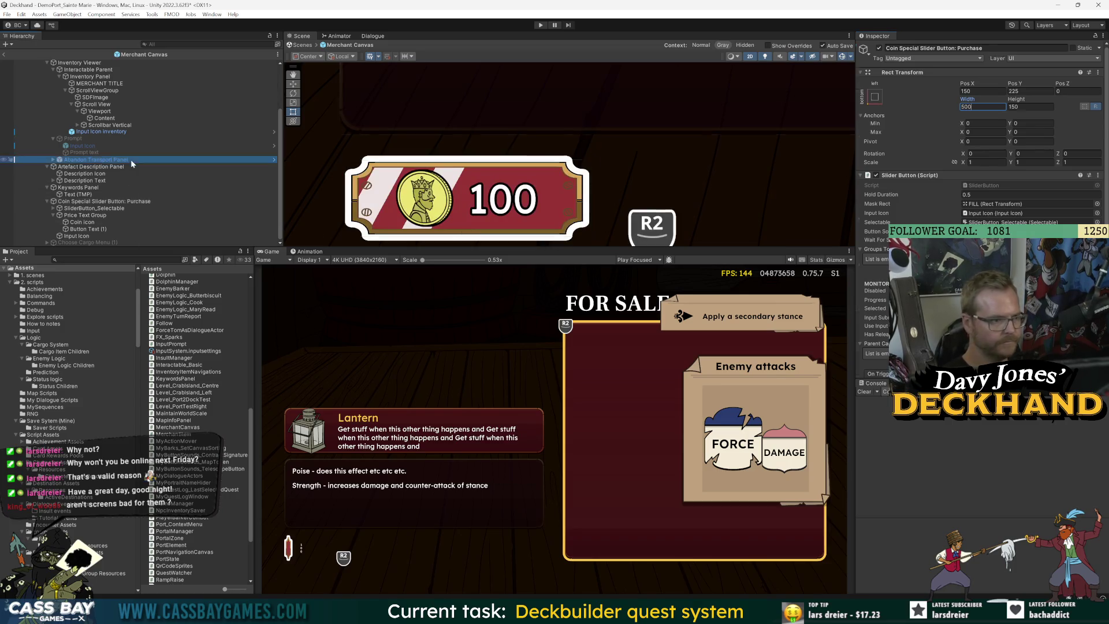
Step: Inspect the purchase button and its Input Icon, briefly hiding and reshowing the button
click(63, 204)
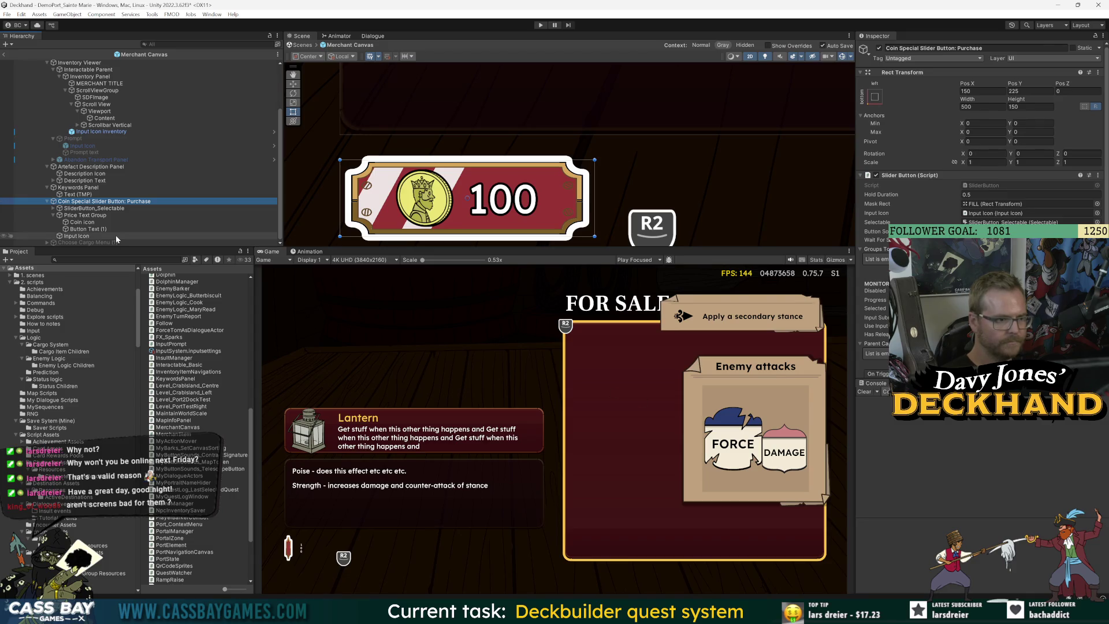
click(75, 236)
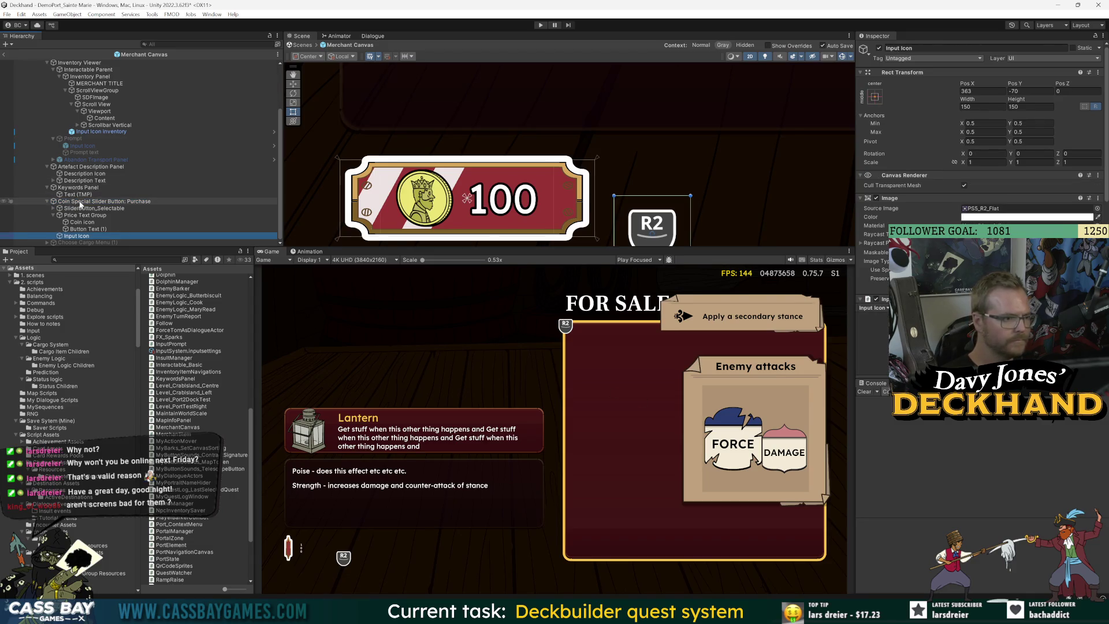
click(81, 202)
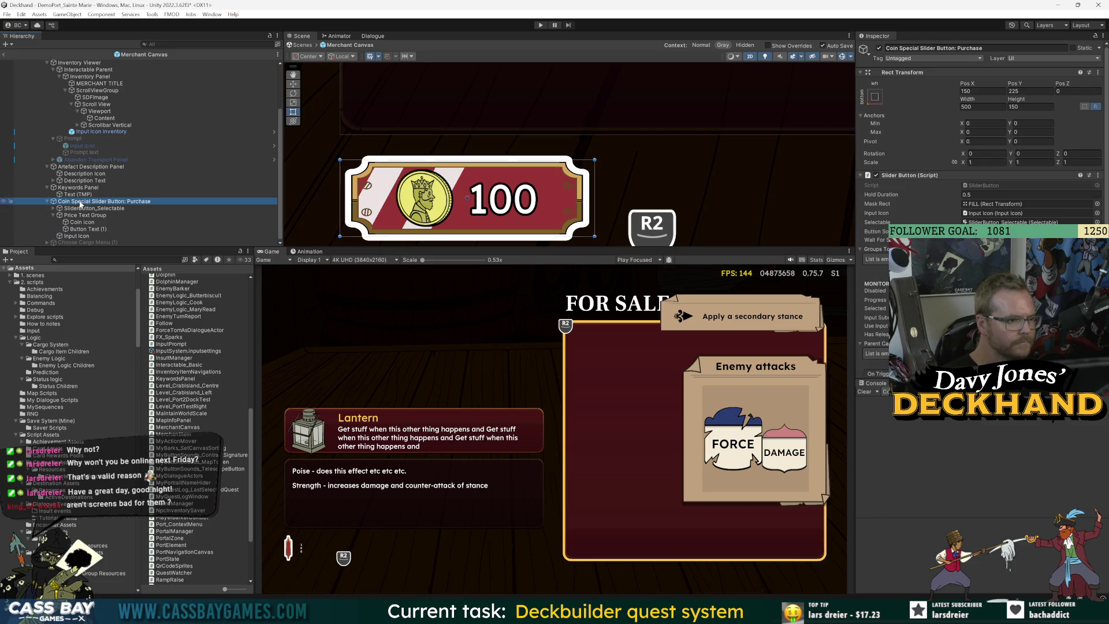
click(879, 48)
click(880, 48)
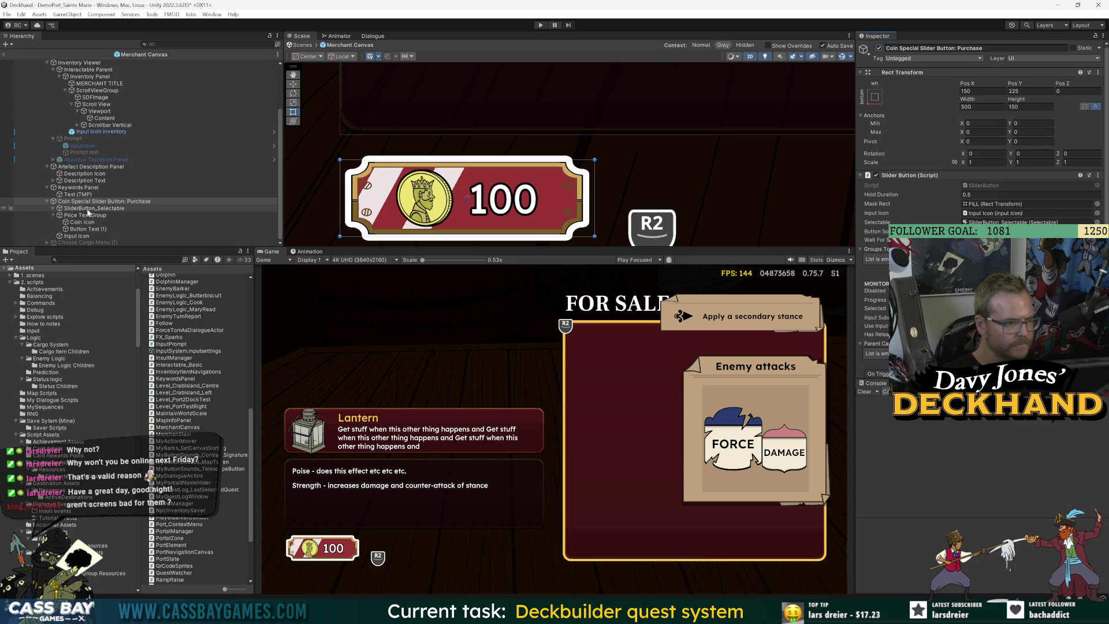
click(77, 236)
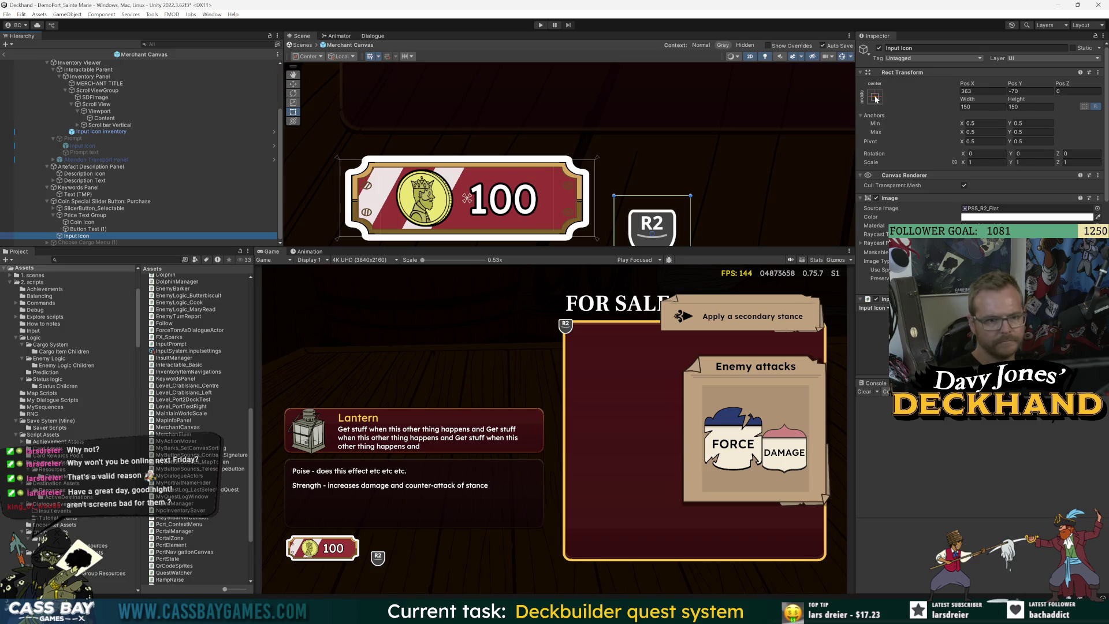
Step: Anchor the R2 Input Icon to the coin button's bottom-right corner
drag(650, 248, 650, 335)
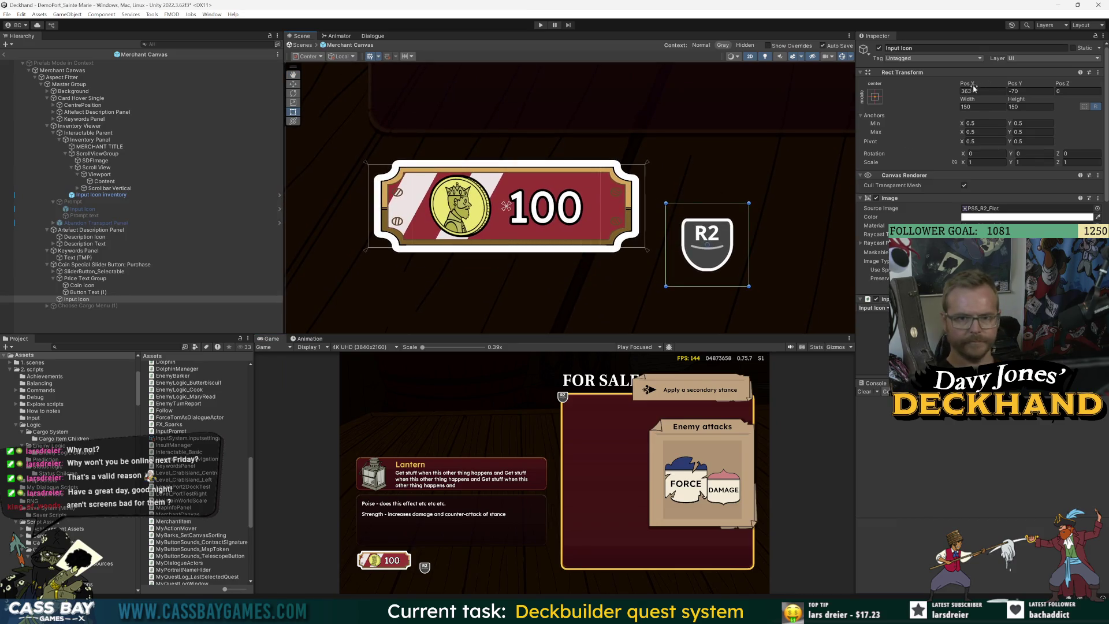
click(878, 97)
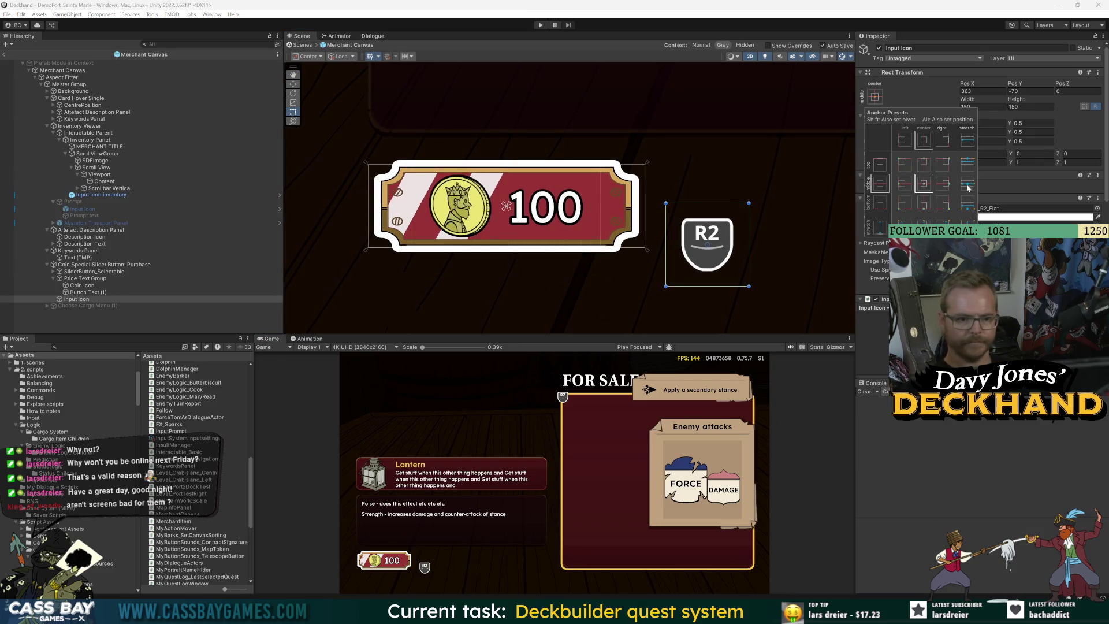
alt+shift+click(943, 207)
mouse_move(965, 84)
mouse_down()
mouse_move(786, 91)
mouse_move(478, 138)
mouse_move(758, 131)
mouse_up()
mouse_move(1014, 83)
mouse_down()
mouse_move(154, 151)
mouse_move(34, 138)
mouse_move(1099, 119)
mouse_up()
Step: Set the R2 icon's position to X 50, Y -50 and start the game
click(965, 83)
text(50)
key(Tab)
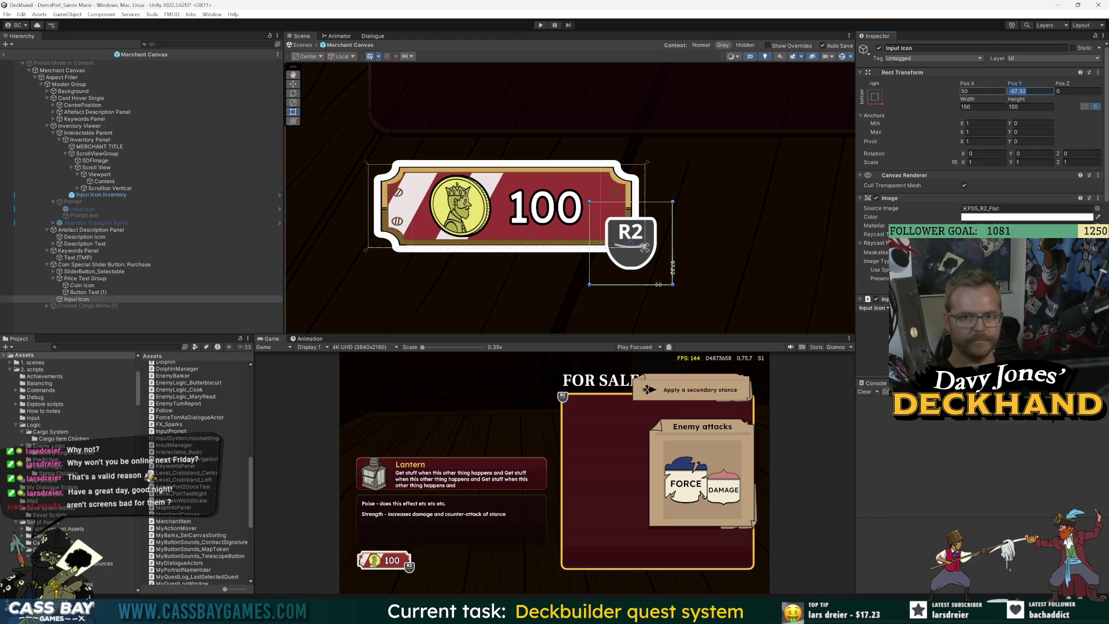
text(-50)
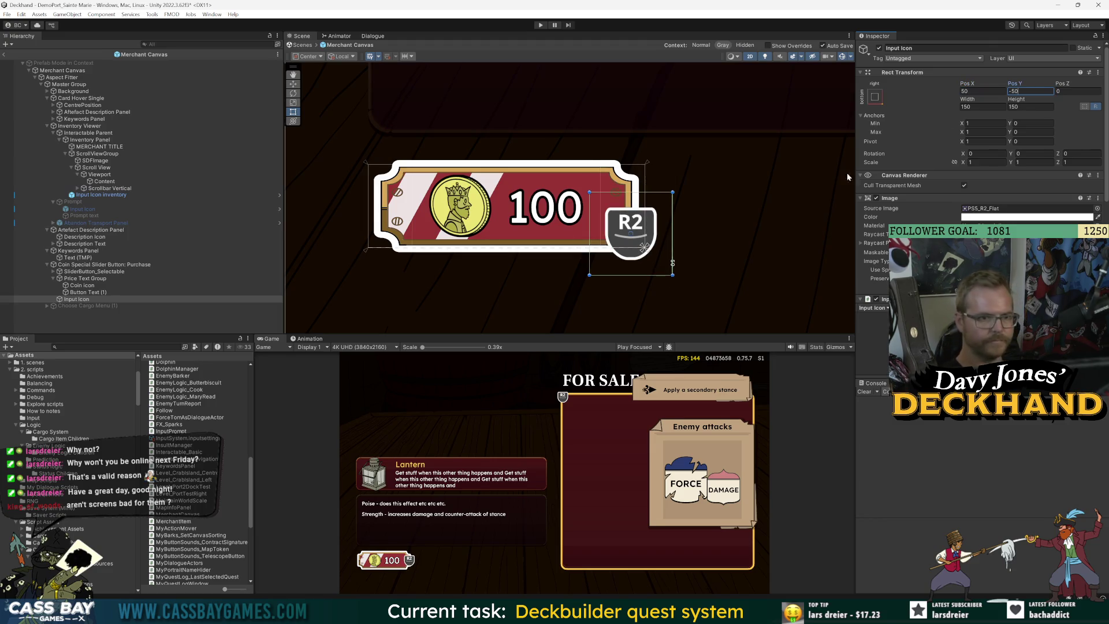
click(124, 324)
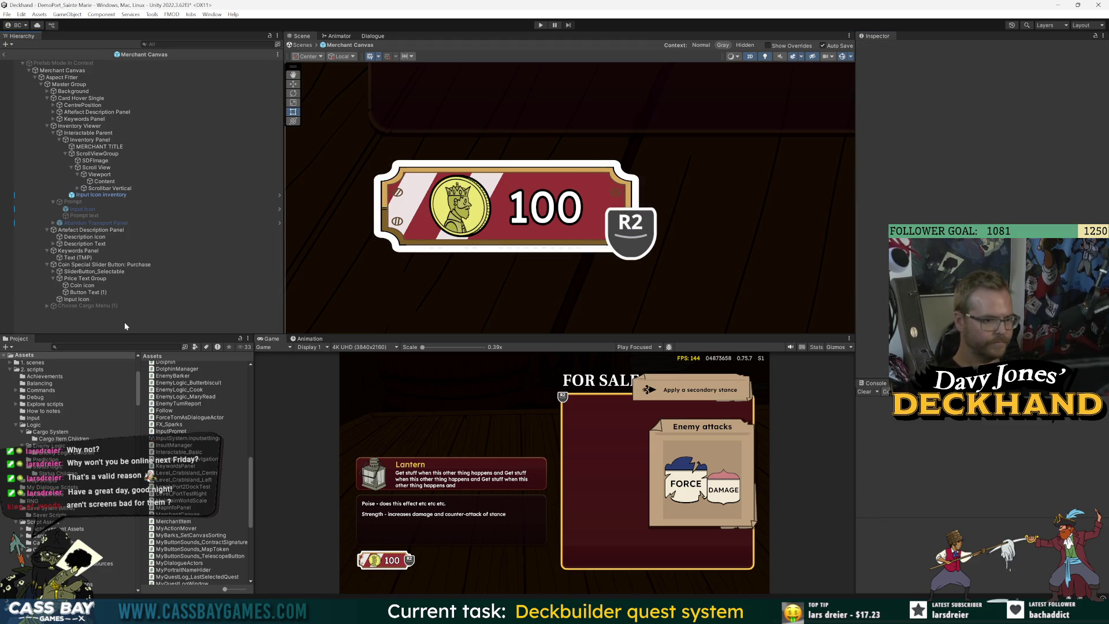
click(541, 26)
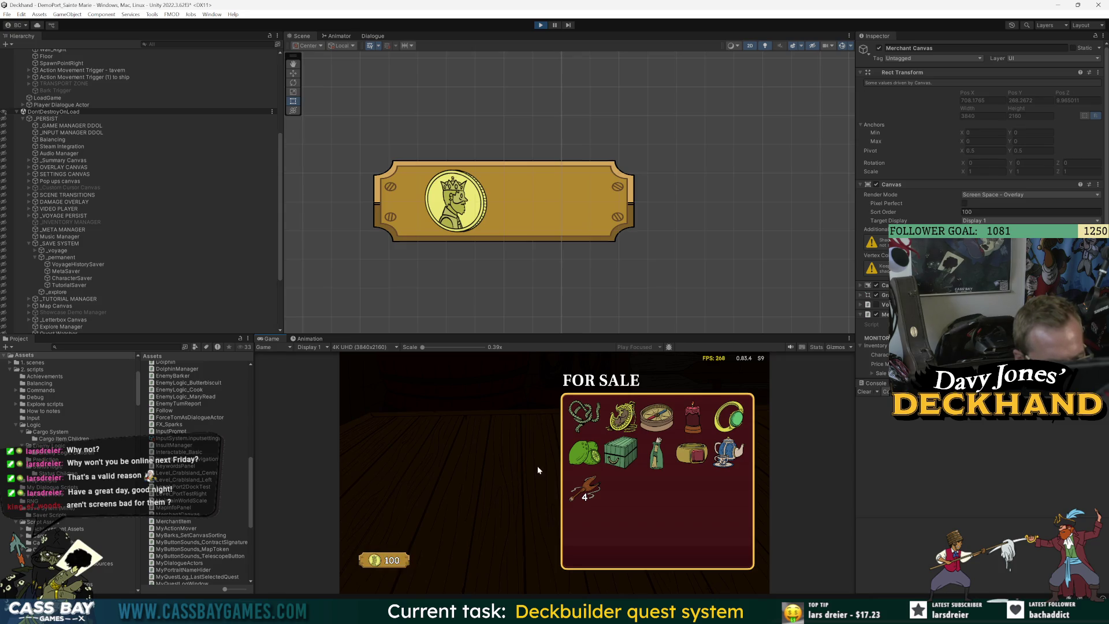
Step: Preview the Flotsam item, enlarge the Game view to inspect the shop, then stop playing
click(620, 453)
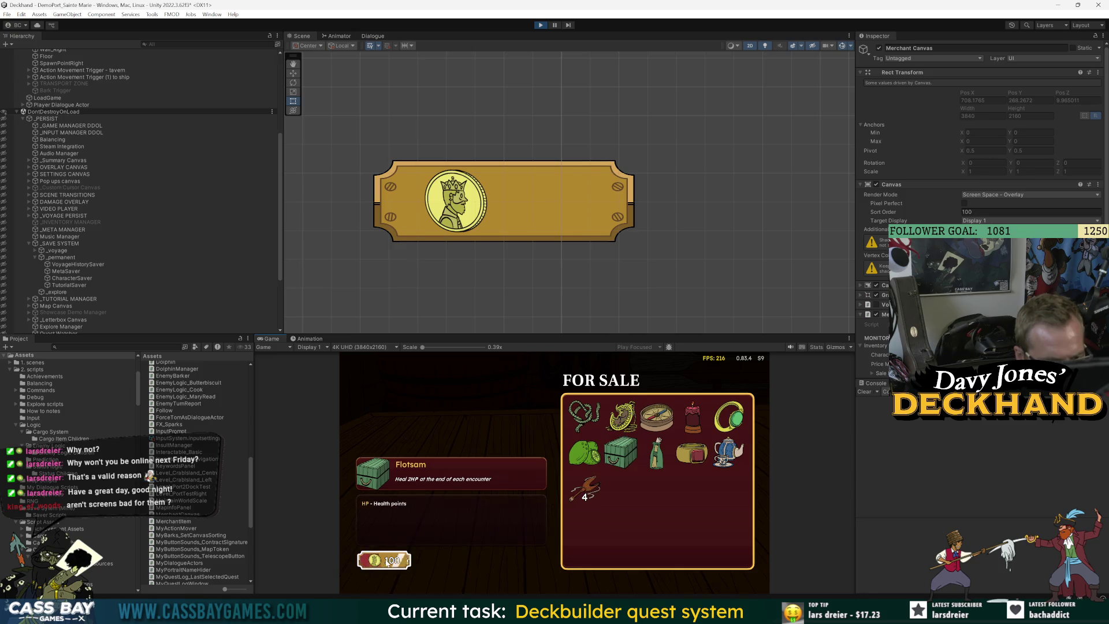
click(567, 504)
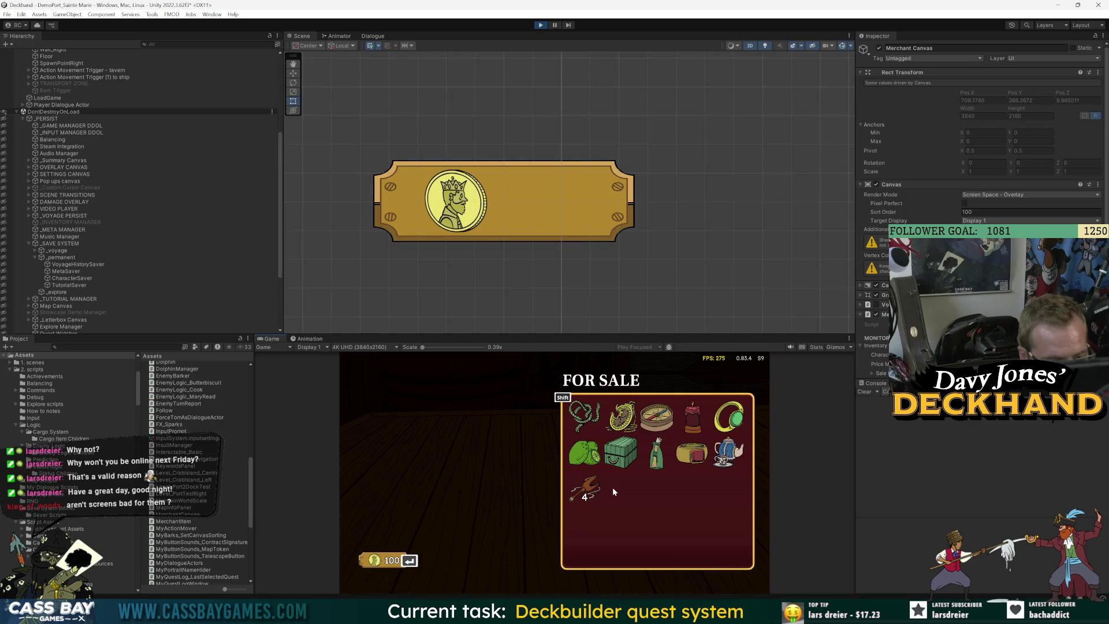
drag(624, 335, 624, 239)
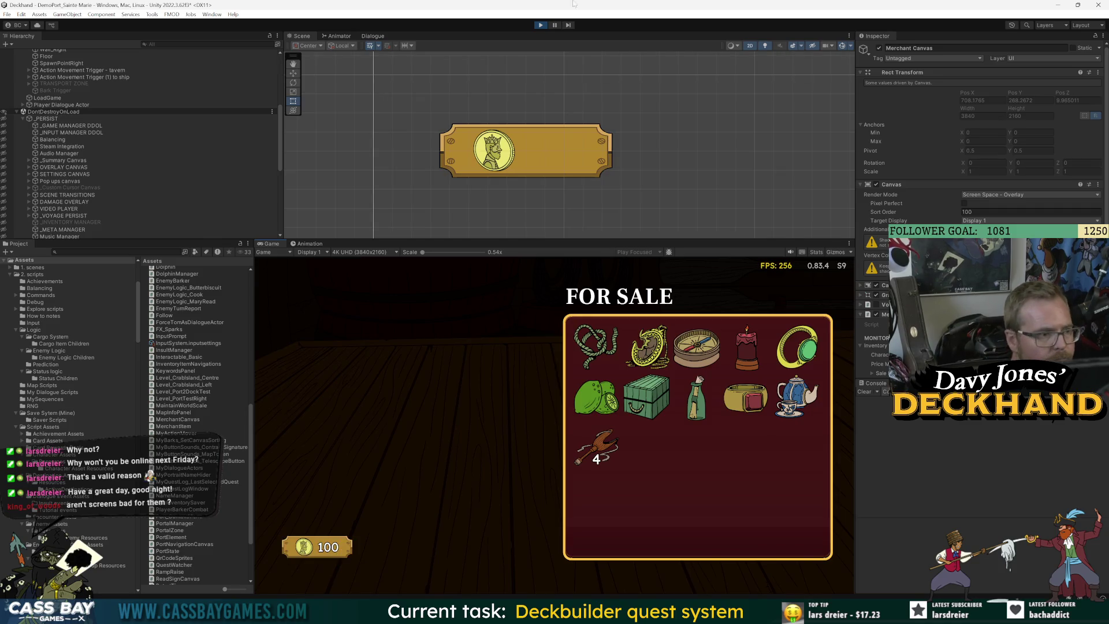
click(541, 26)
Step: Open the Merchant Canvas prefab and select the R2 Input Icon under the purchase button
scroll(96, 208, down, 2)
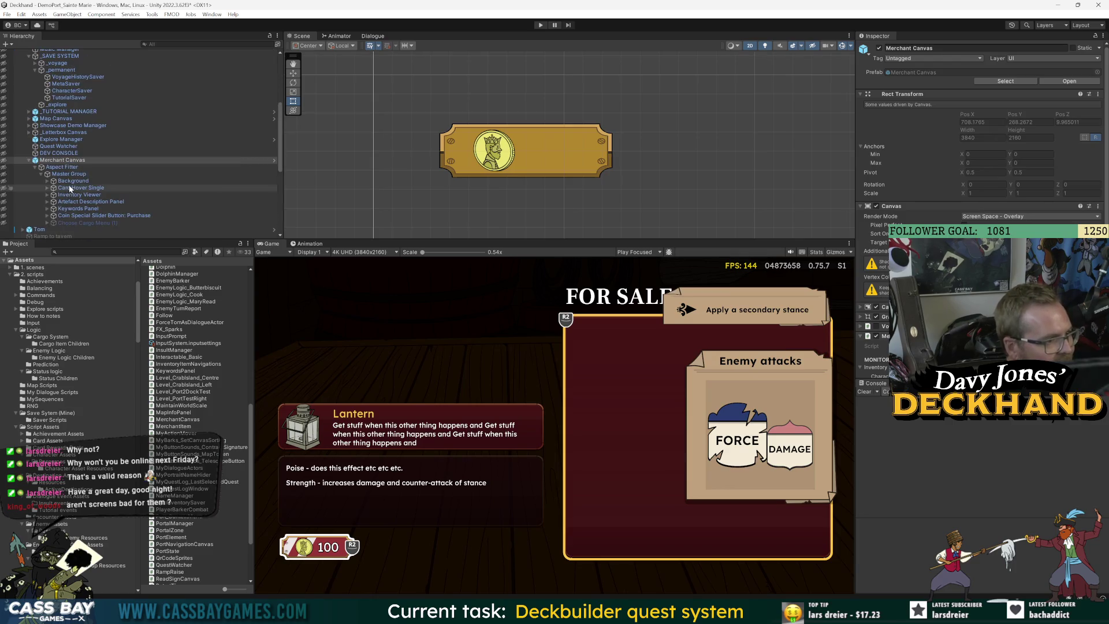
click(1069, 81)
scroll(151, 214, down, 3)
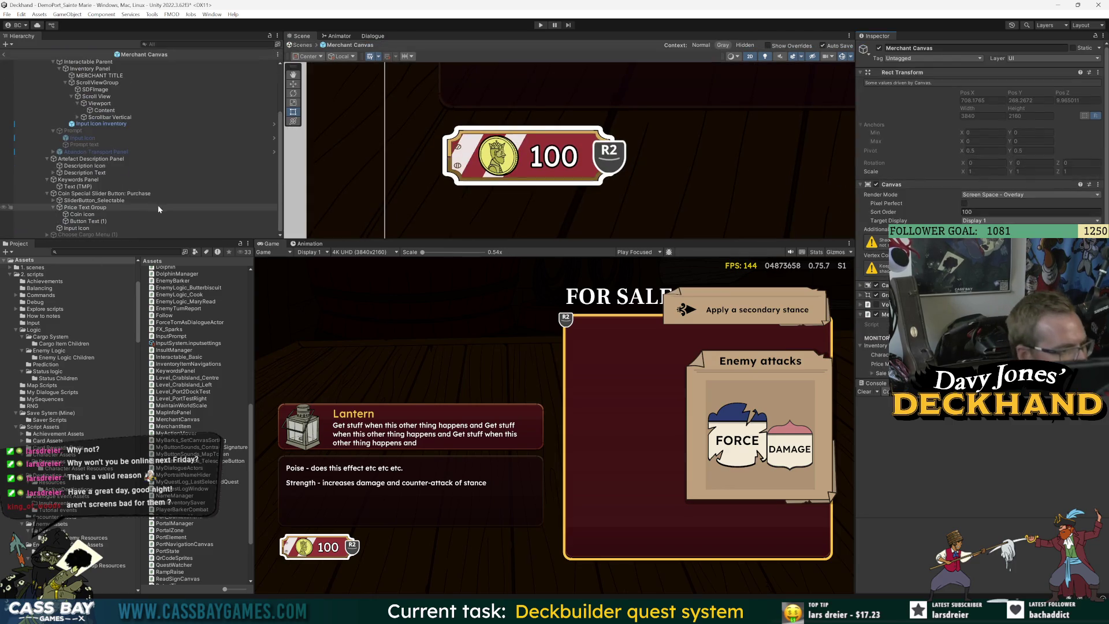
click(116, 194)
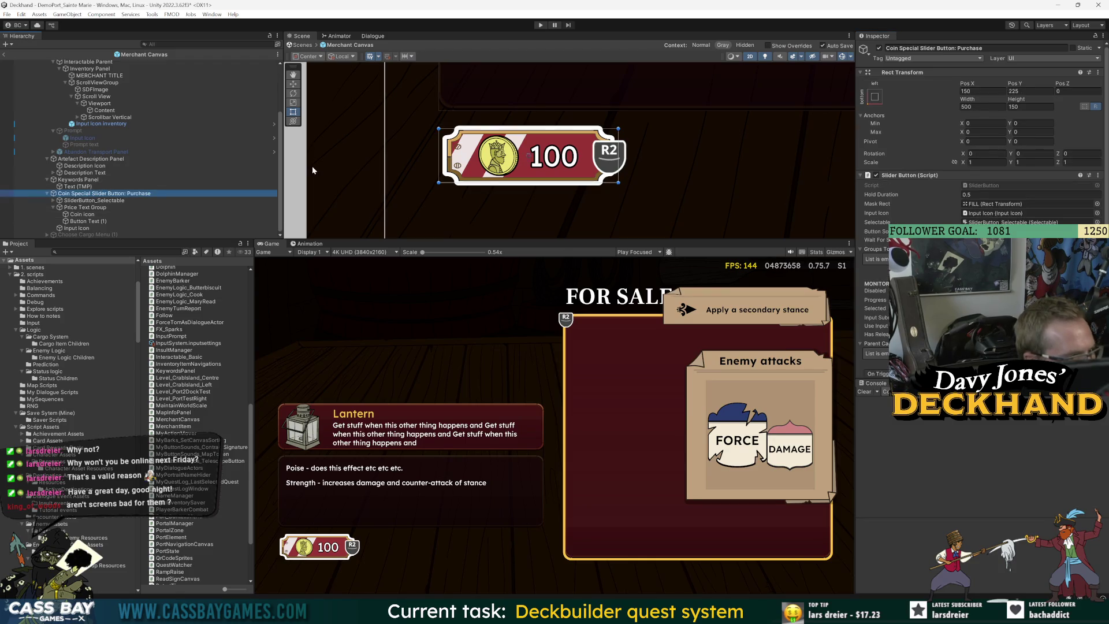
click(92, 201)
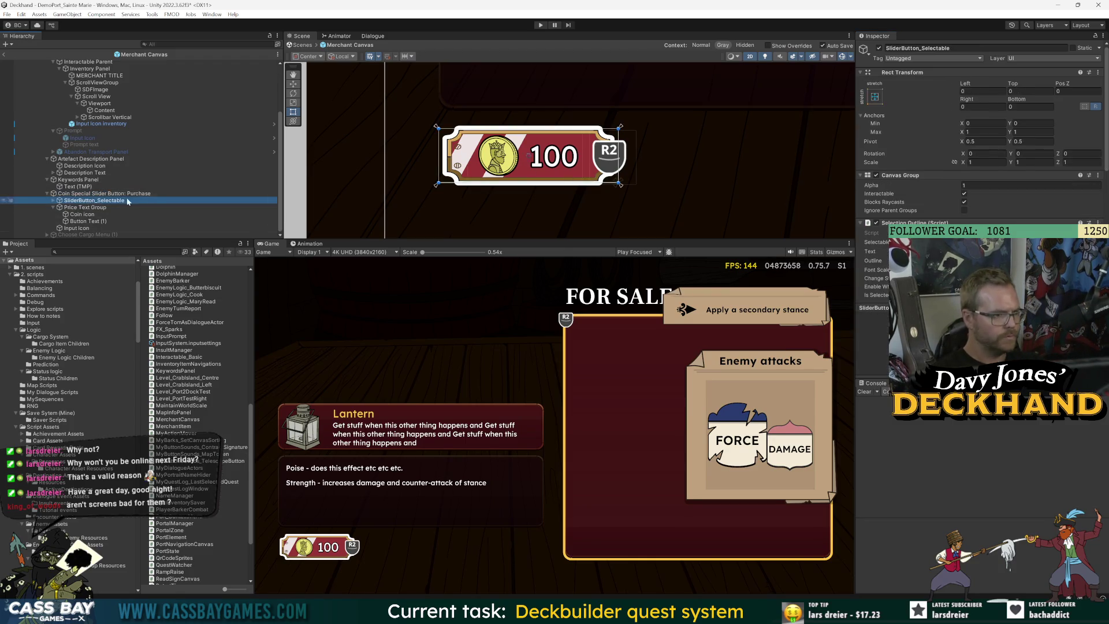
scroll(542, 173, up, 2)
click(85, 208)
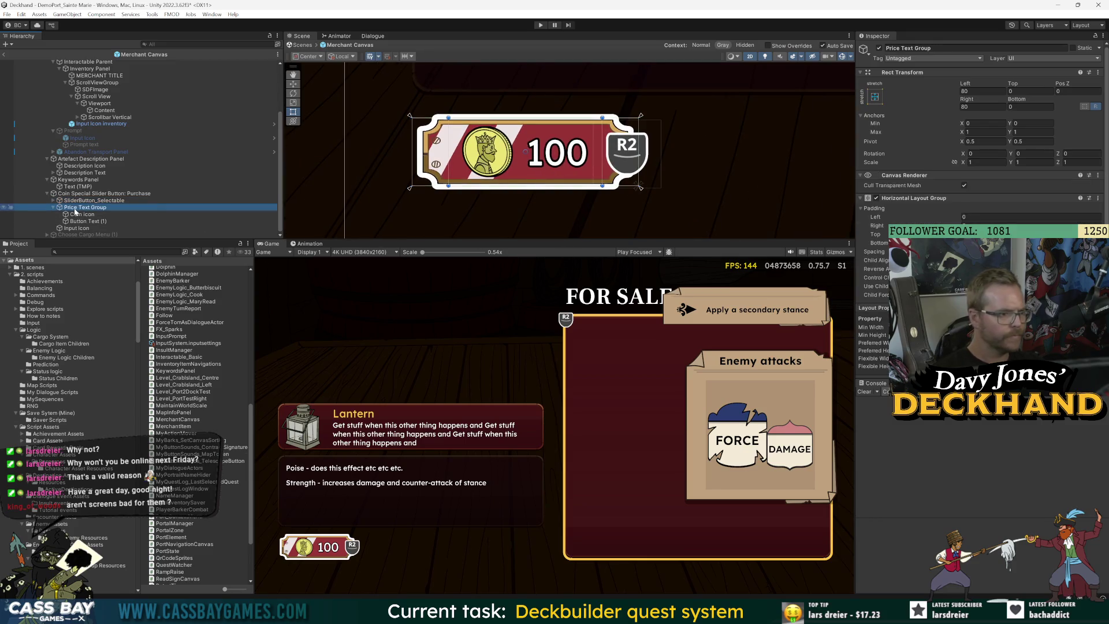
click(83, 228)
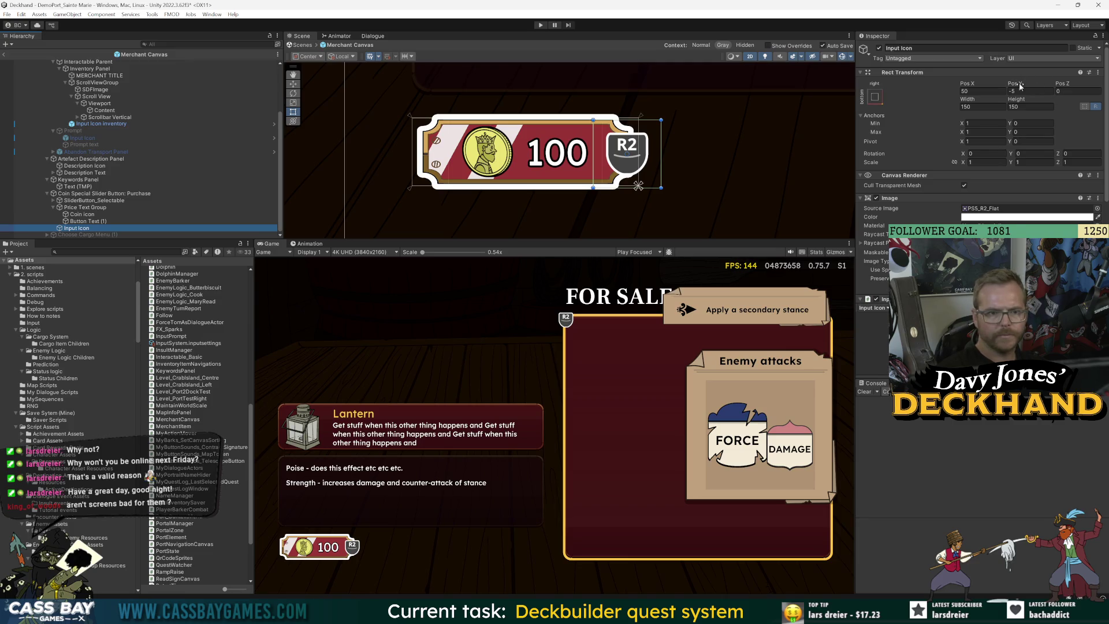
Step: Lower the R2 icon's Pos Y to -60
click(53, 208)
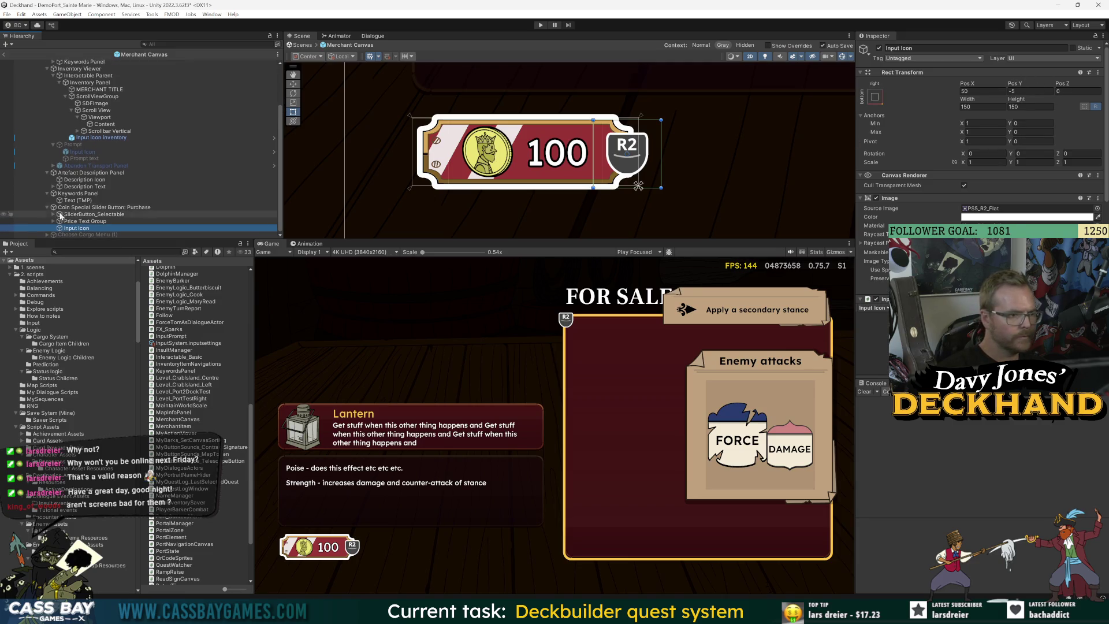
mouse_move(1013, 84)
mouse_down()
mouse_move(840, 85)
mouse_move(421, 193)
mouse_move(222, 178)
mouse_up()
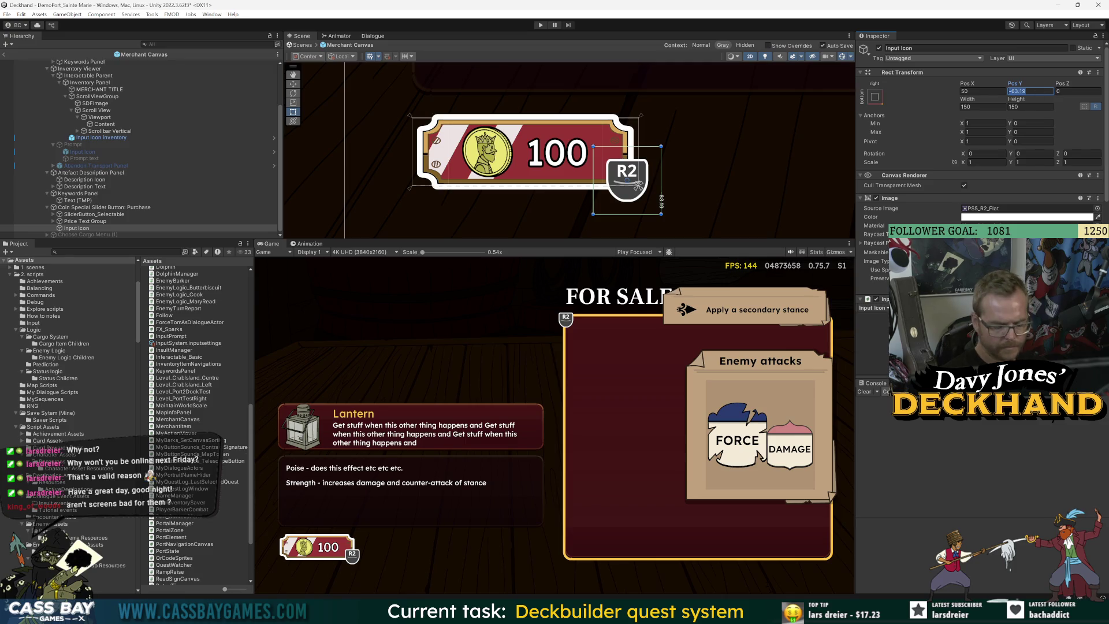
text(-50)
key(BackSpace)
key(BackSpace)
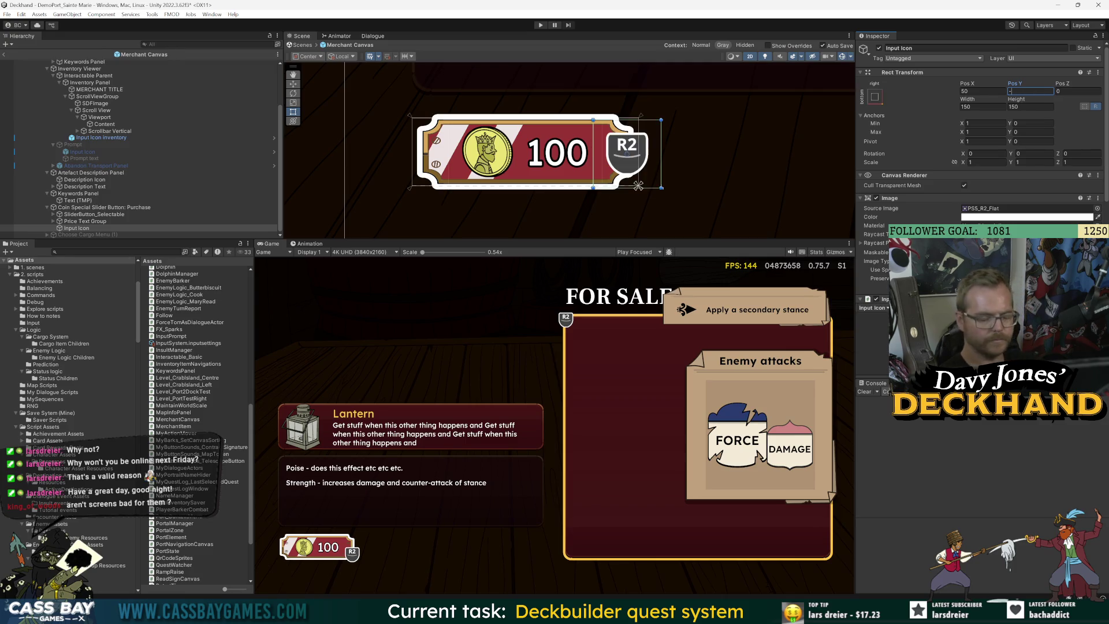
text(60)
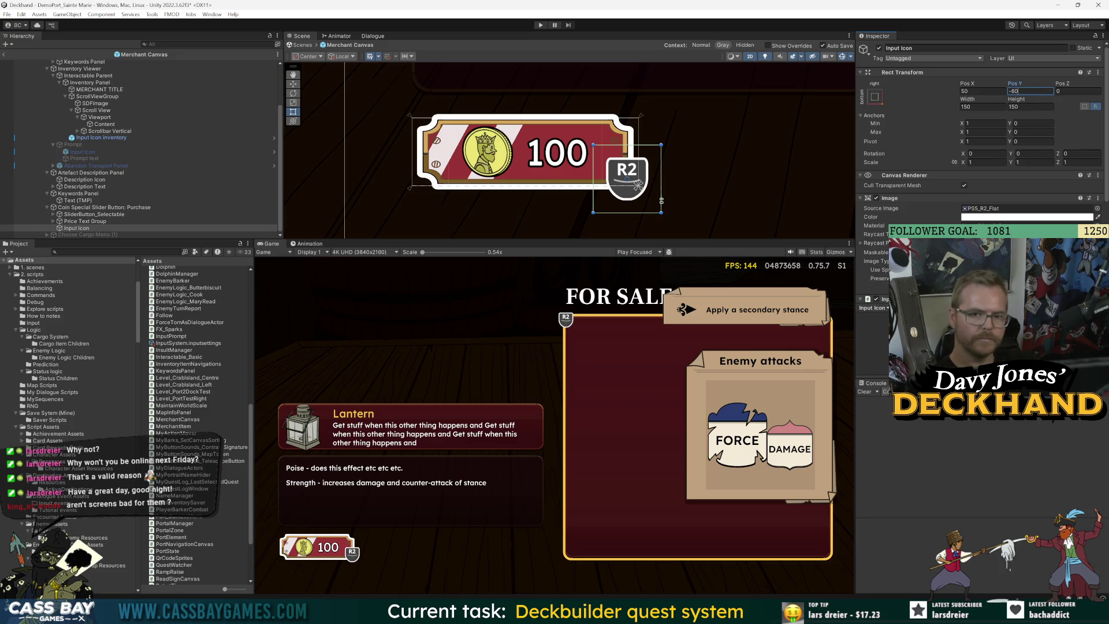
Step: Change the coin purchase button's width, entering 600 then 700
click(84, 208)
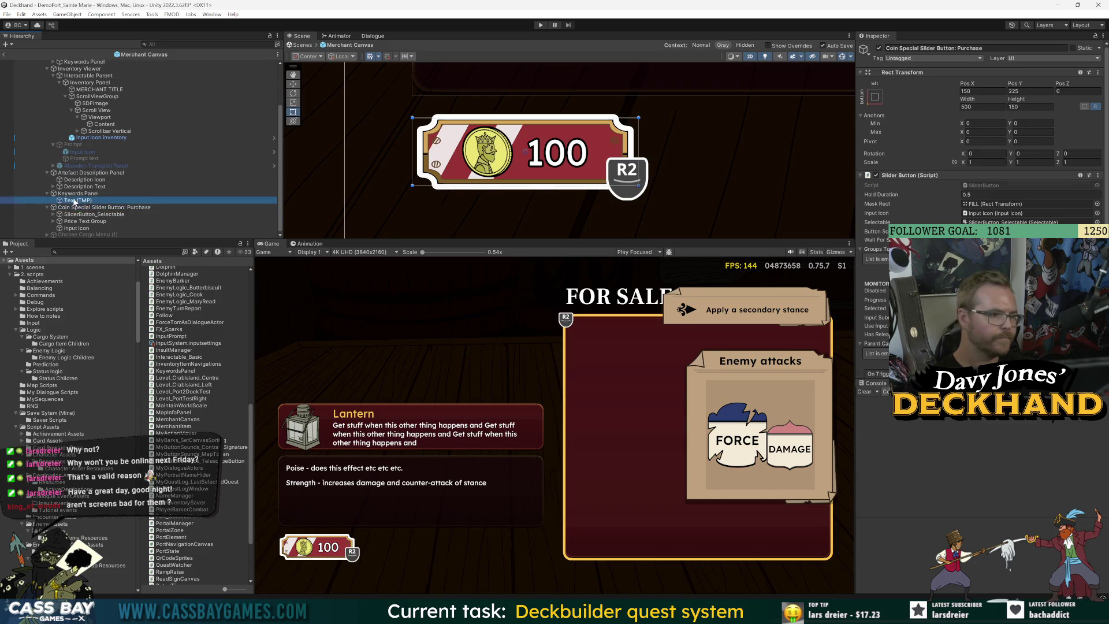
click(983, 106)
text(600)
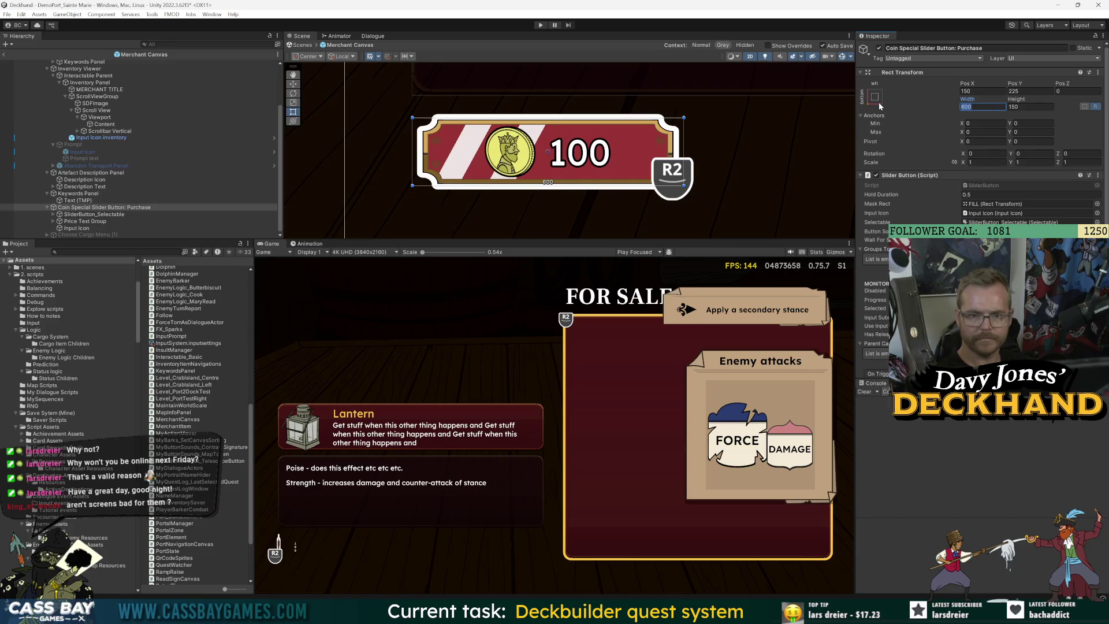
text(700)
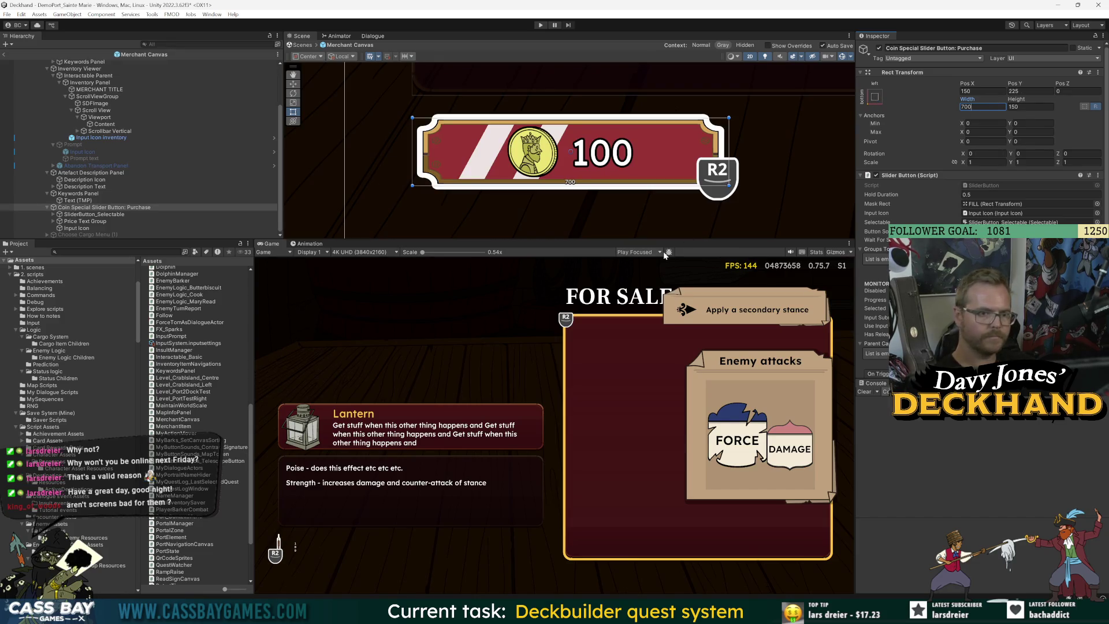
Step: Try a bottom-right anchor on the purchase button, undo it, and frame the Keywords Panel
click(95, 215)
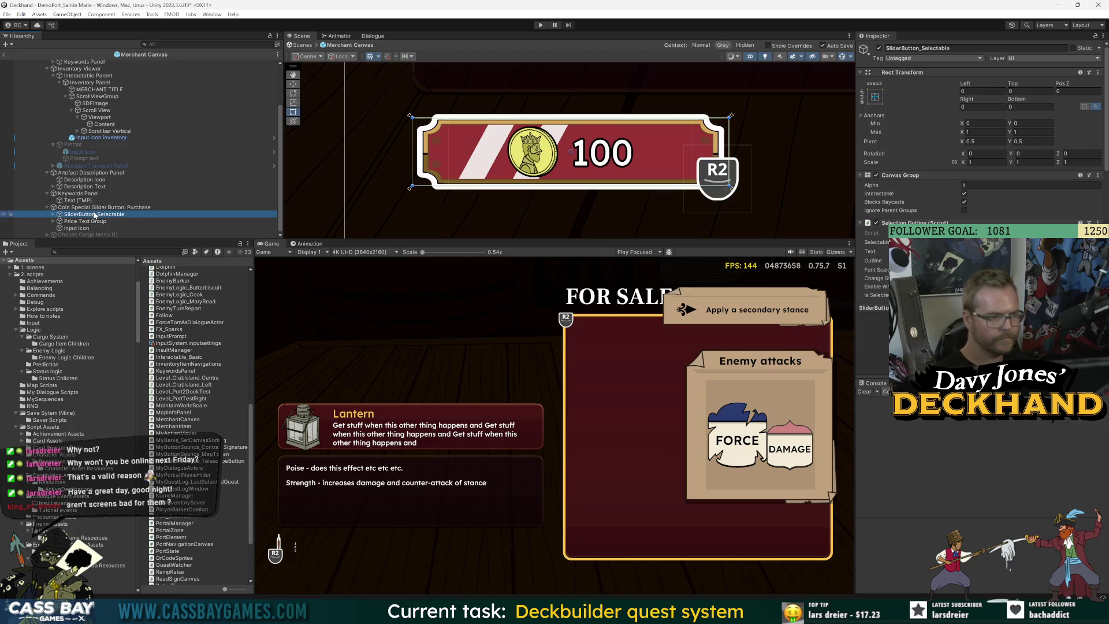
click(94, 208)
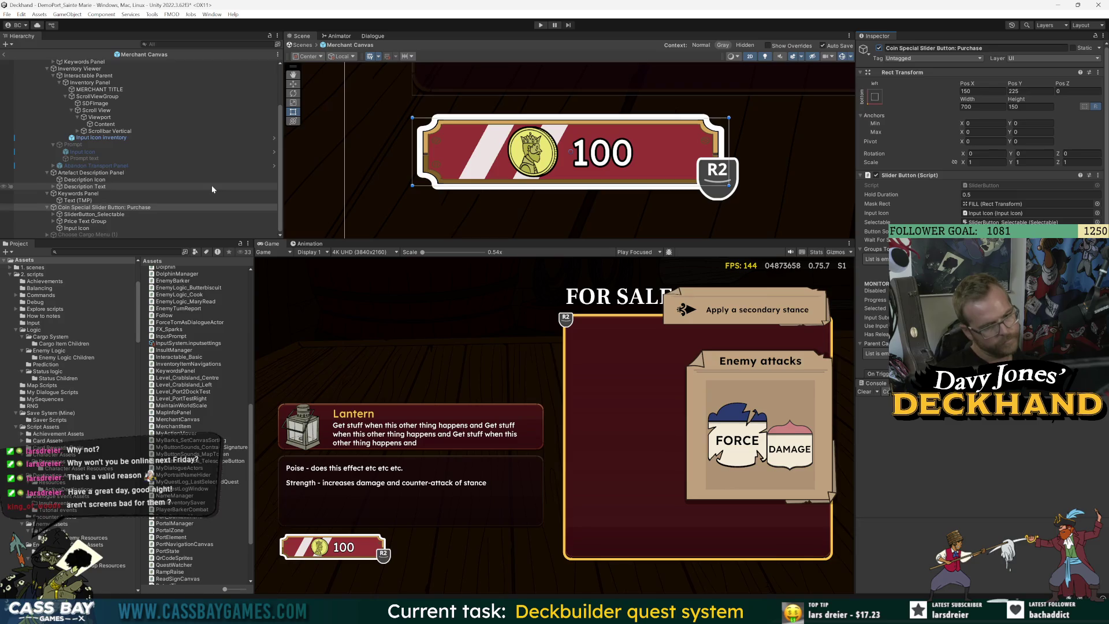
click(104, 207)
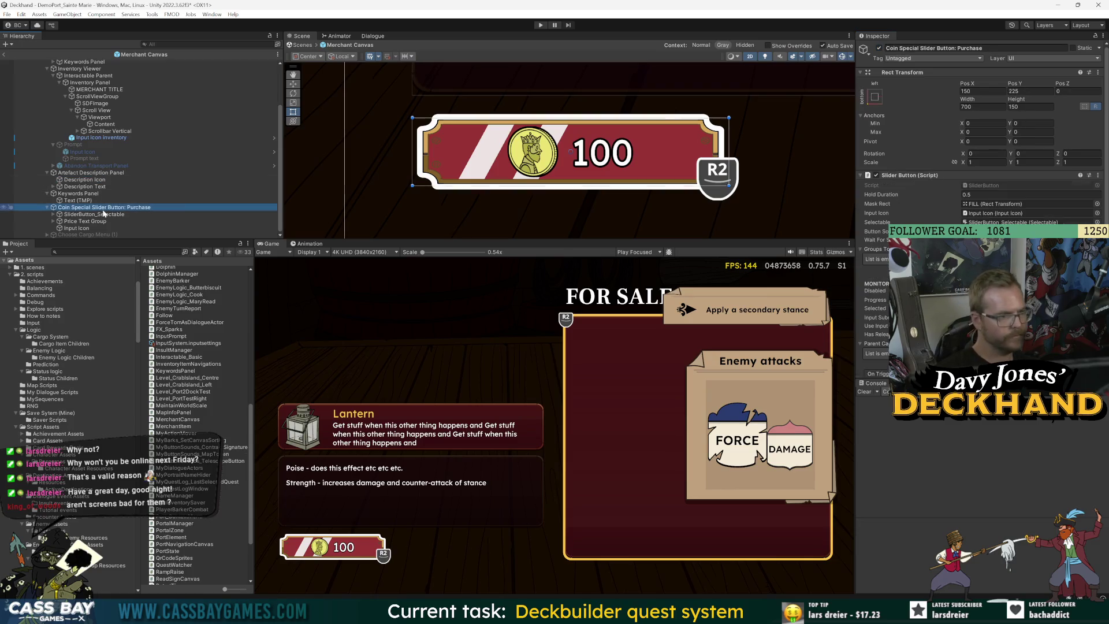
click(874, 97)
alt+shift+click(943, 204)
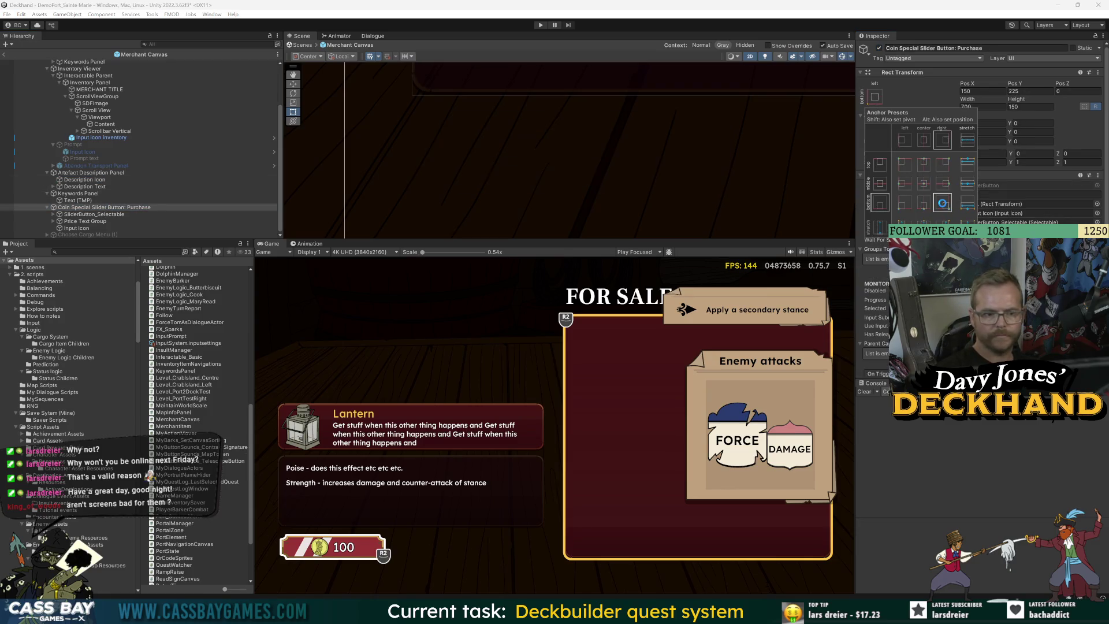
key(ctrl+z)
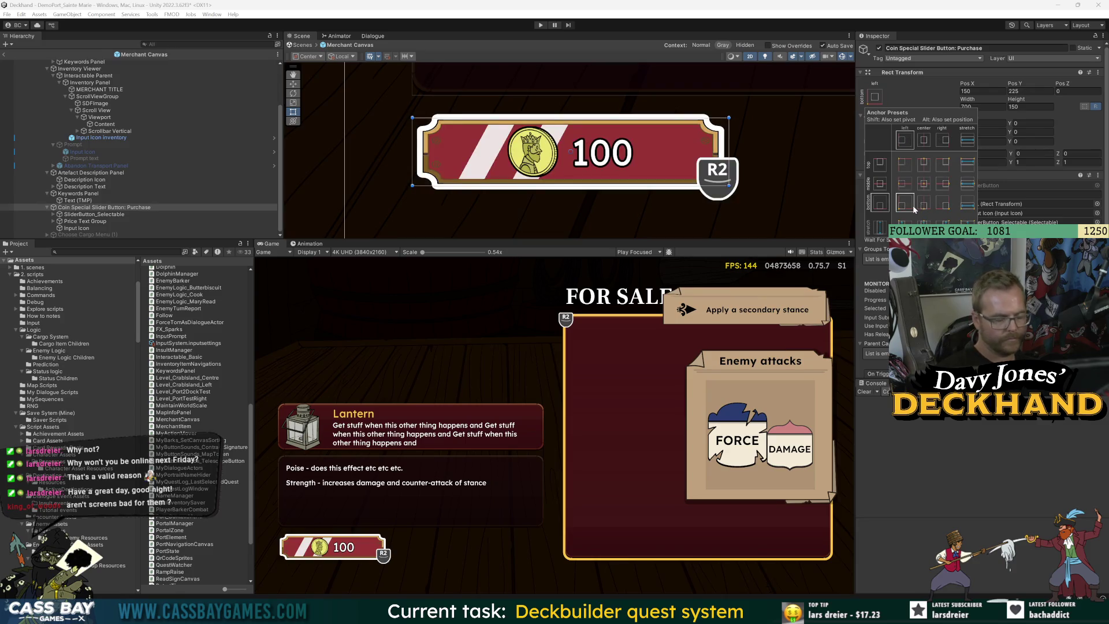
key(shift+alt)
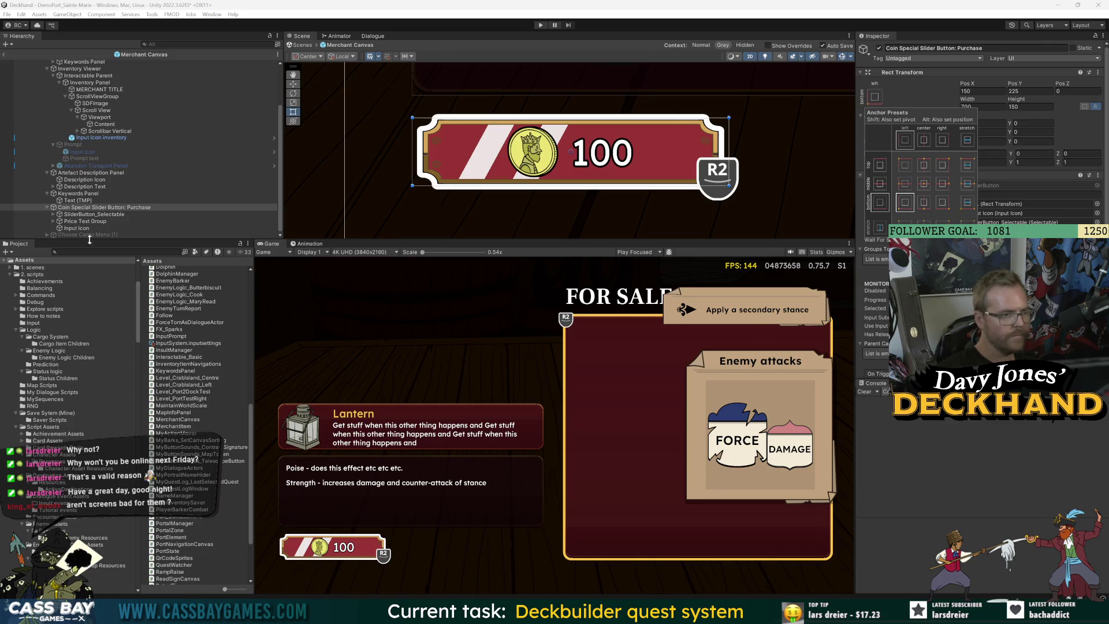
double_click(81, 194)
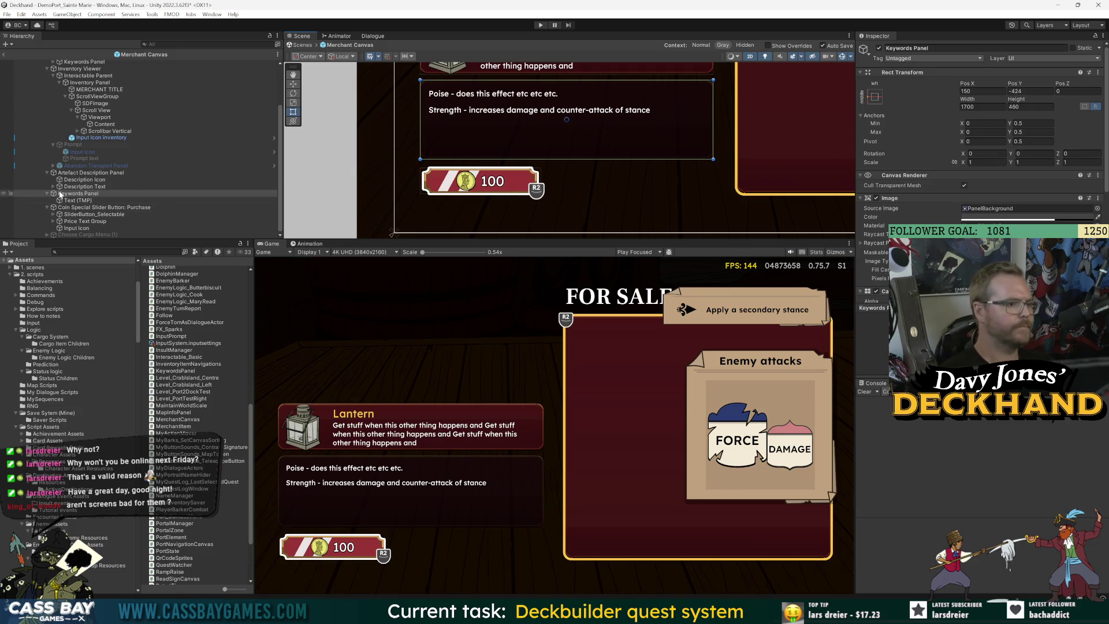
Step: Frame the Artefact Description Panel, then play-test the widened coin purchase button and stop
click(104, 173)
key(f)
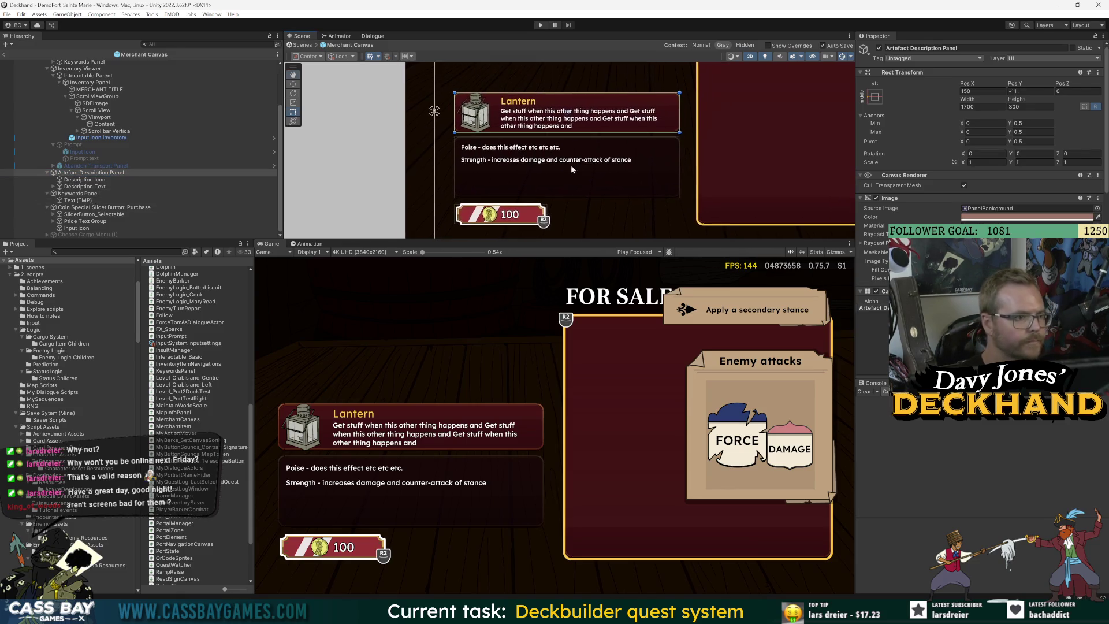
click(80, 208)
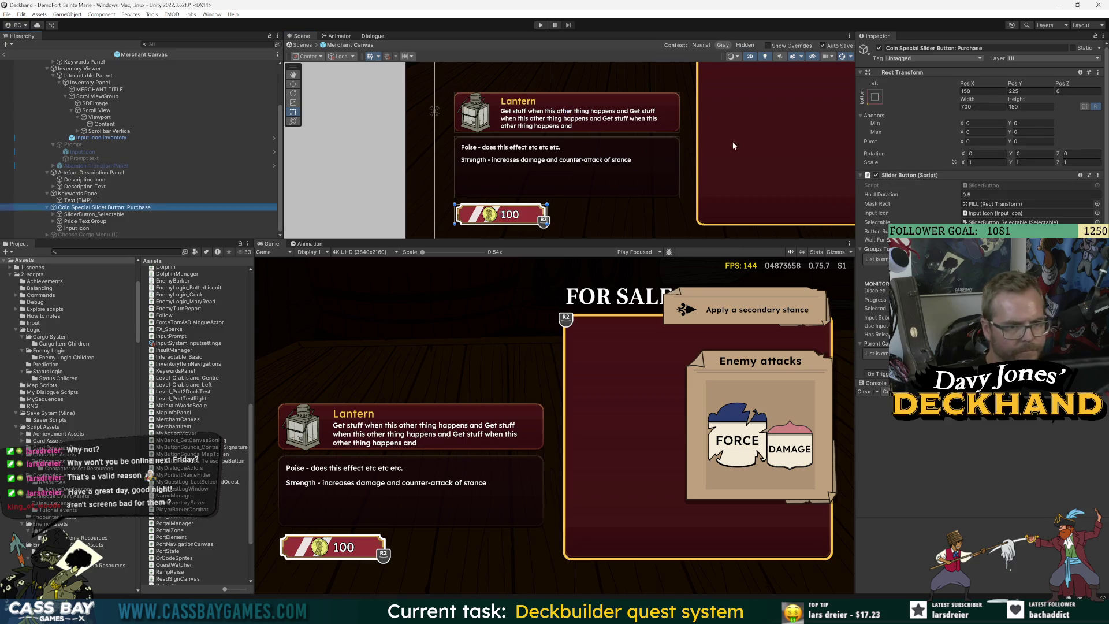
scroll(563, 178, down, 4)
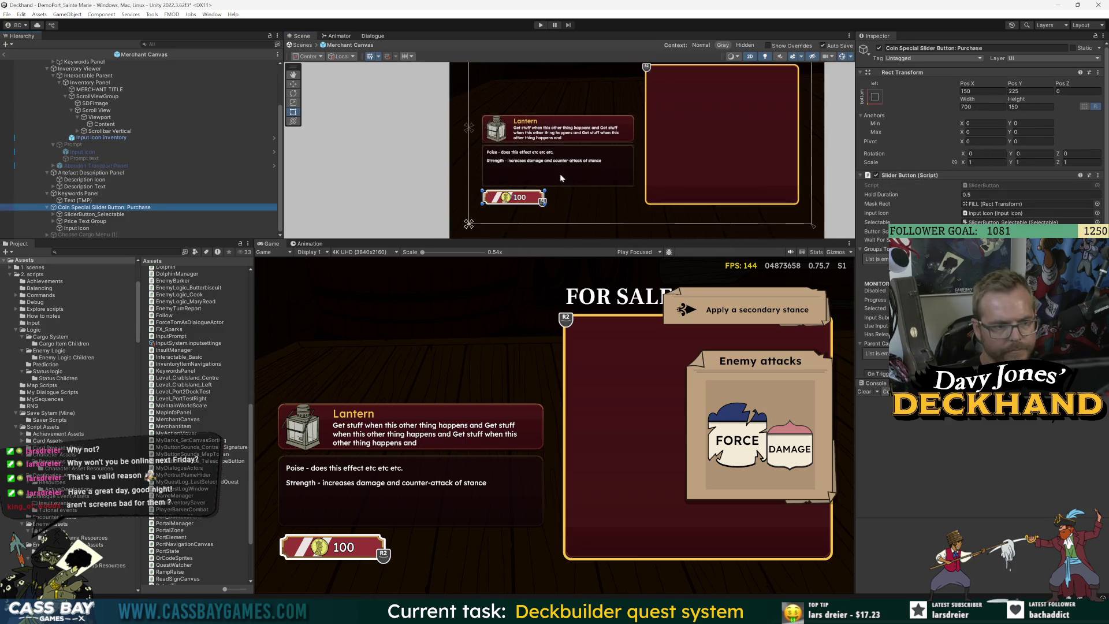
click(541, 25)
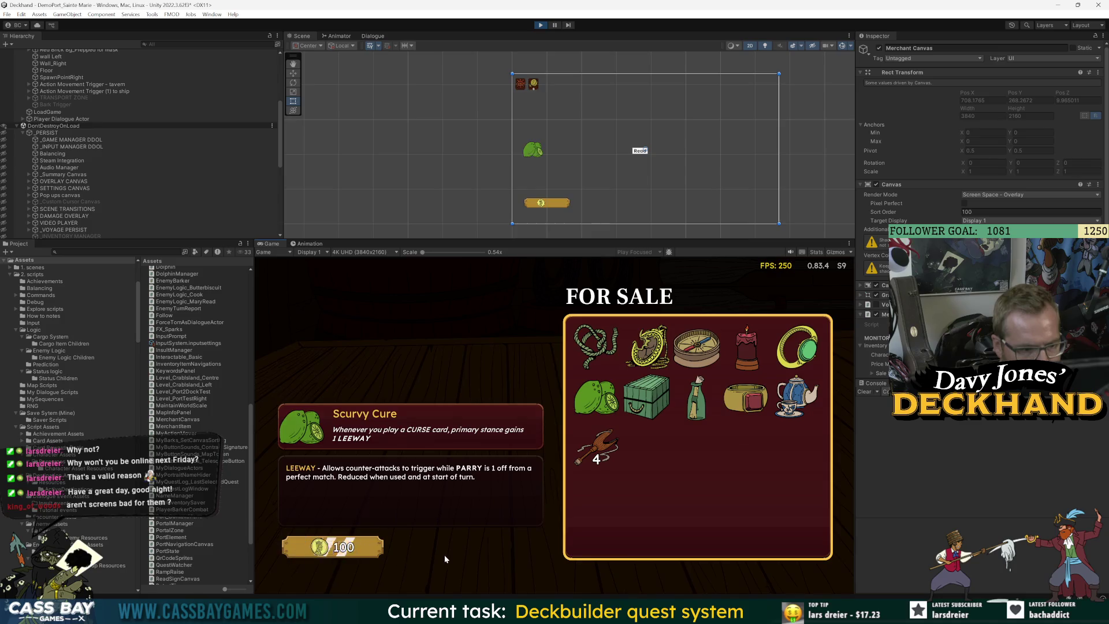
click(542, 25)
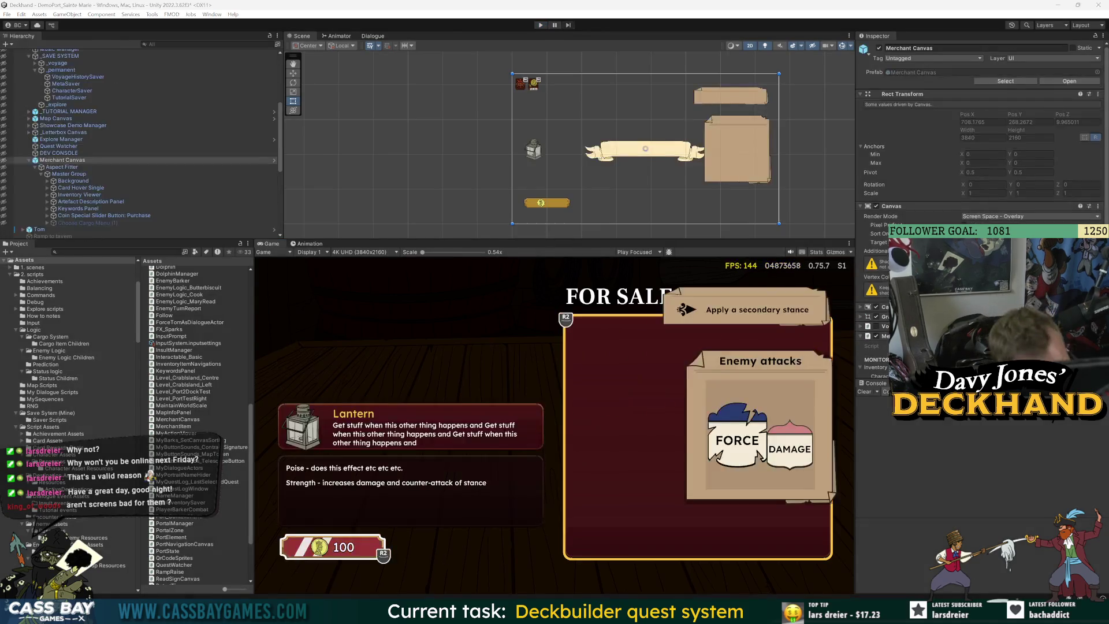
Step: Review DeselectItem and the selectedItem usages in MerchantCanvas.cs
key(alt+Tab)
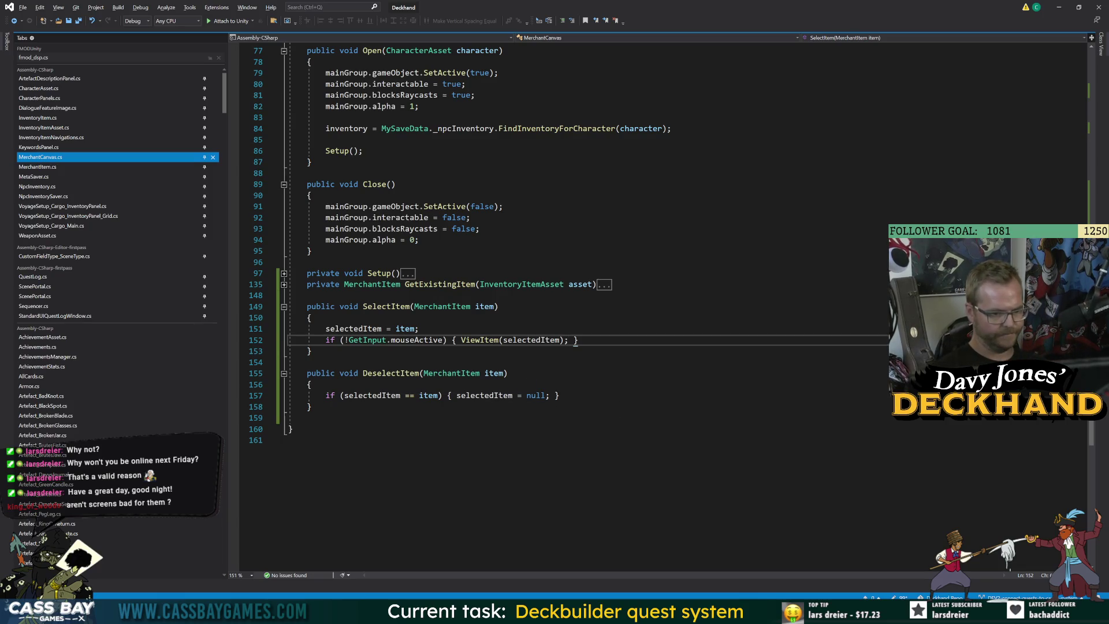
click(420, 373)
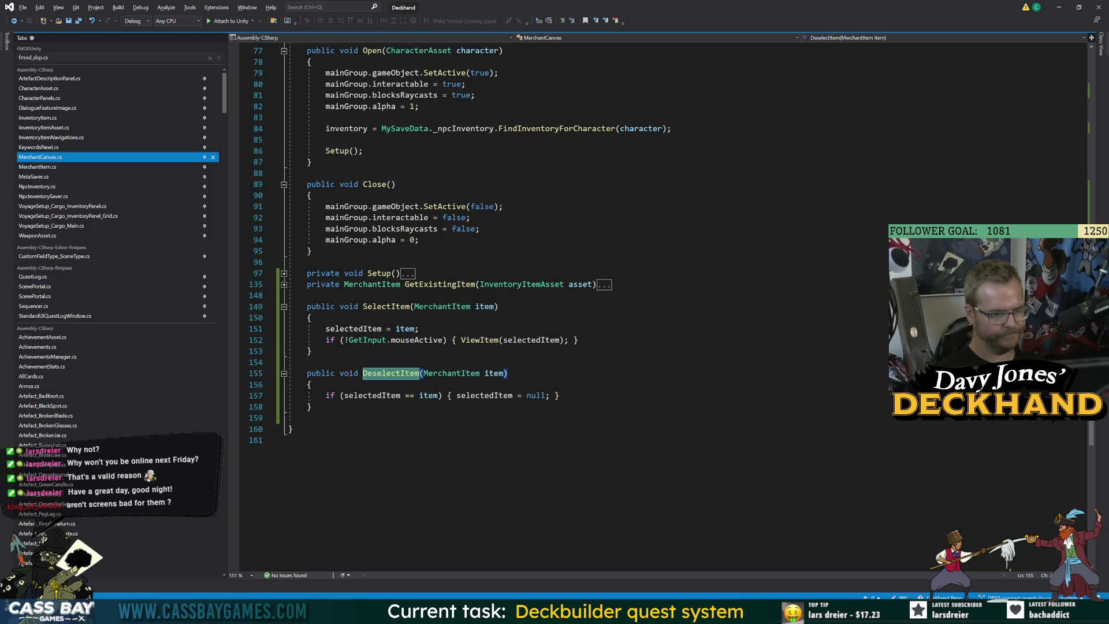
click(384, 397)
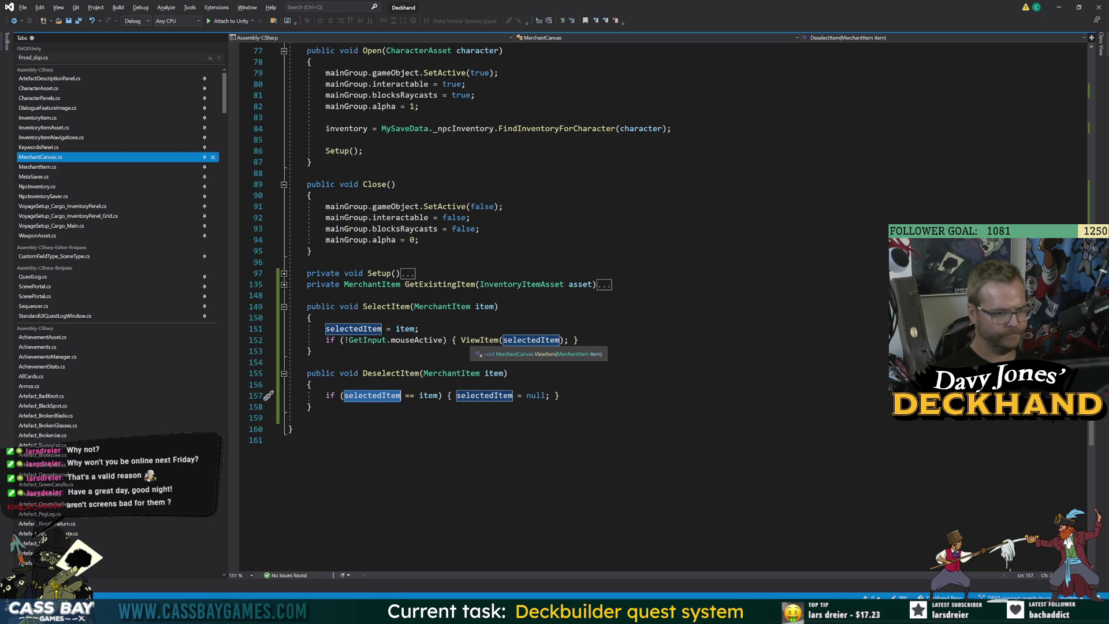
click(498, 429)
scroll(498, 416, up, 14)
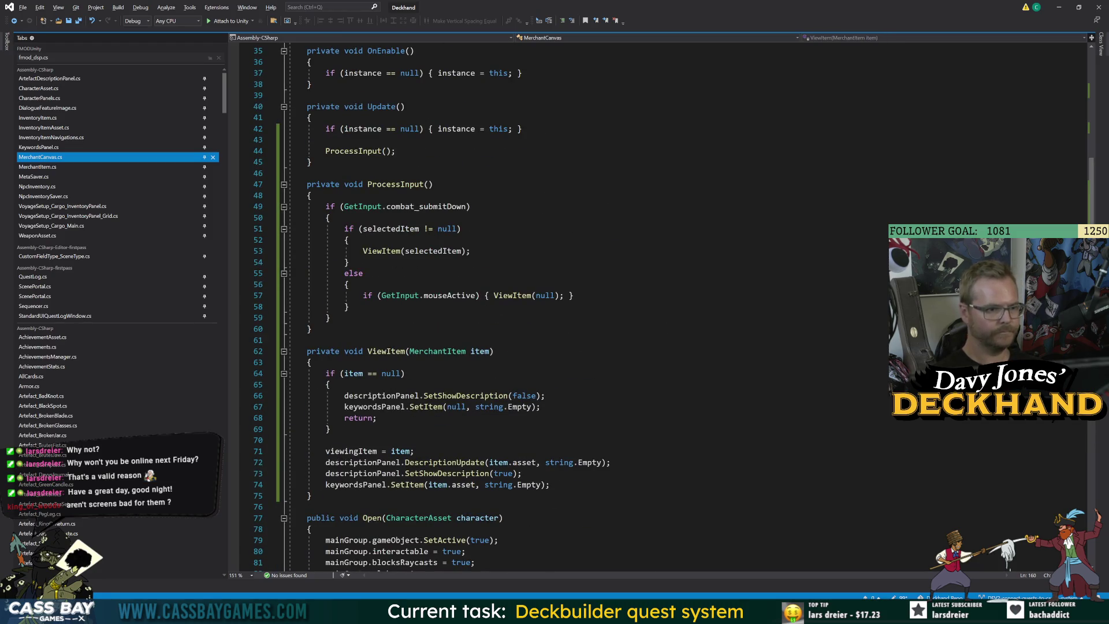
Step: Delete the else branch in ProcessInput that clears the viewed item, and save the script
click(354, 273)
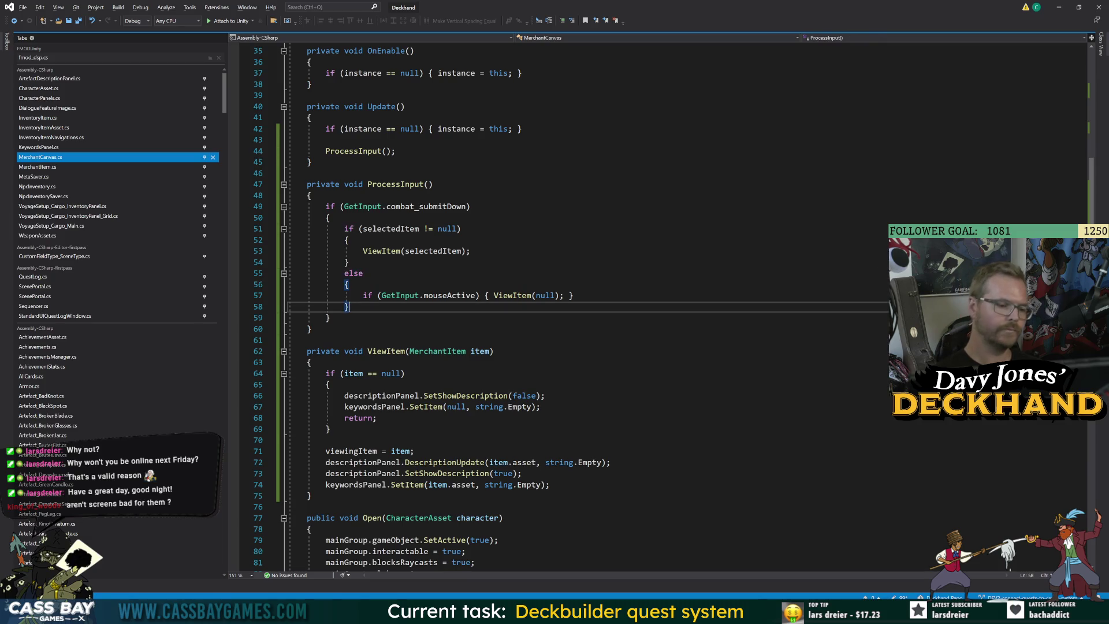
mouse_move(349, 306)
mouse_down()
mouse_move(288, 284)
mouse_move(287, 274)
mouse_up()
key(Delete)
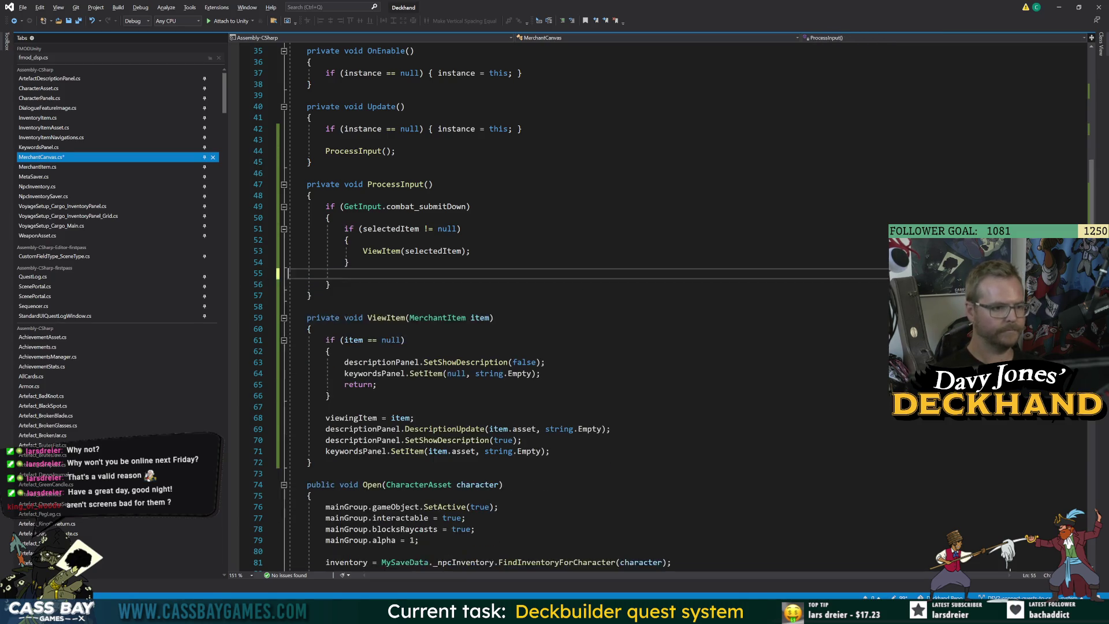
key(BackSpace)
key(Down)
key(Down)
key(Down)
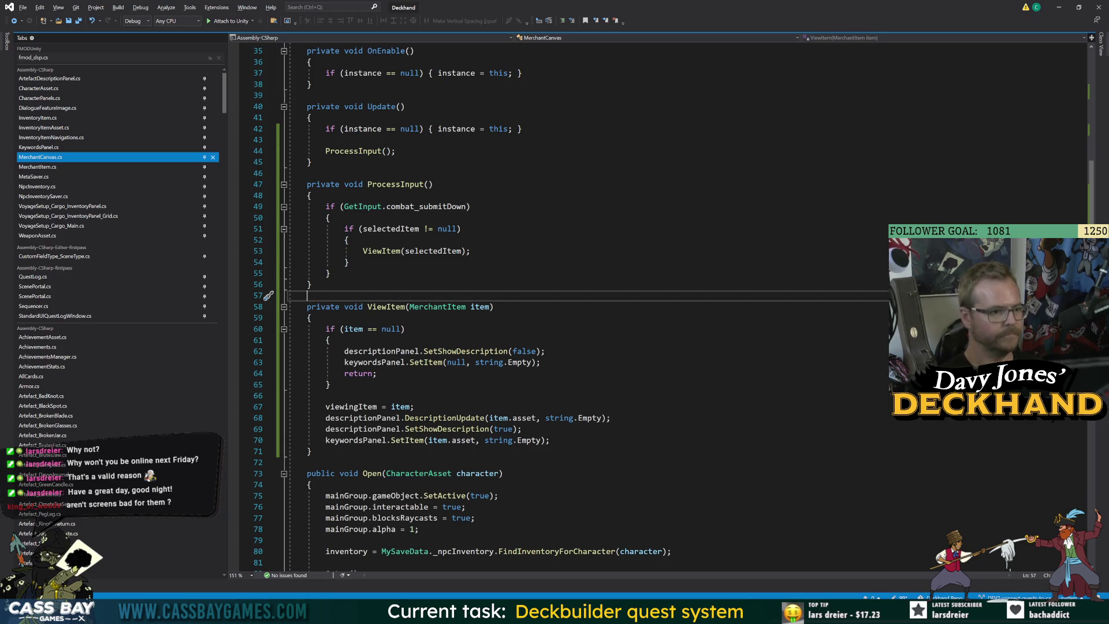
key(ctrl+s)
key(alt+Tab)
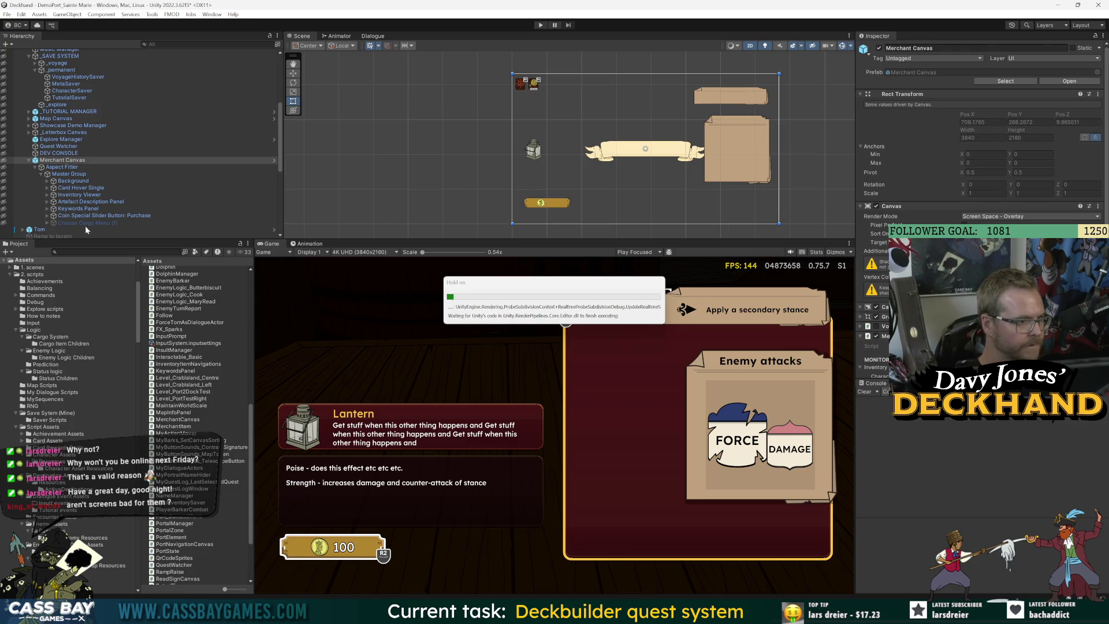
Step: Add a Pointer Click Catcher component to the merchant Background object
click(48, 180)
click(75, 181)
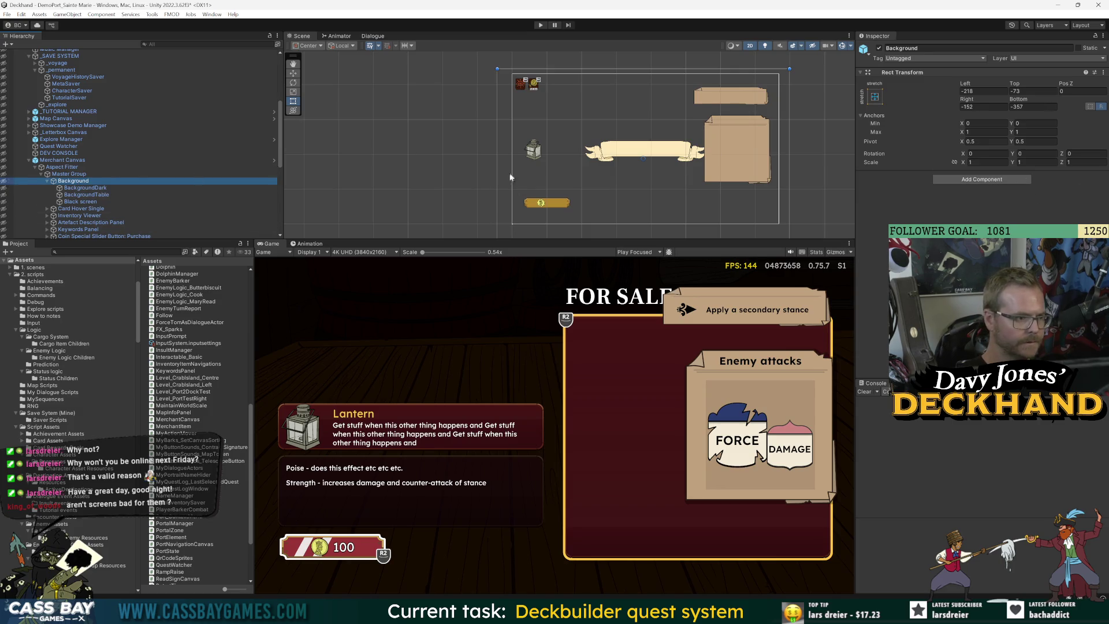
click(983, 179)
text(click)
key(Down)
key(Return)
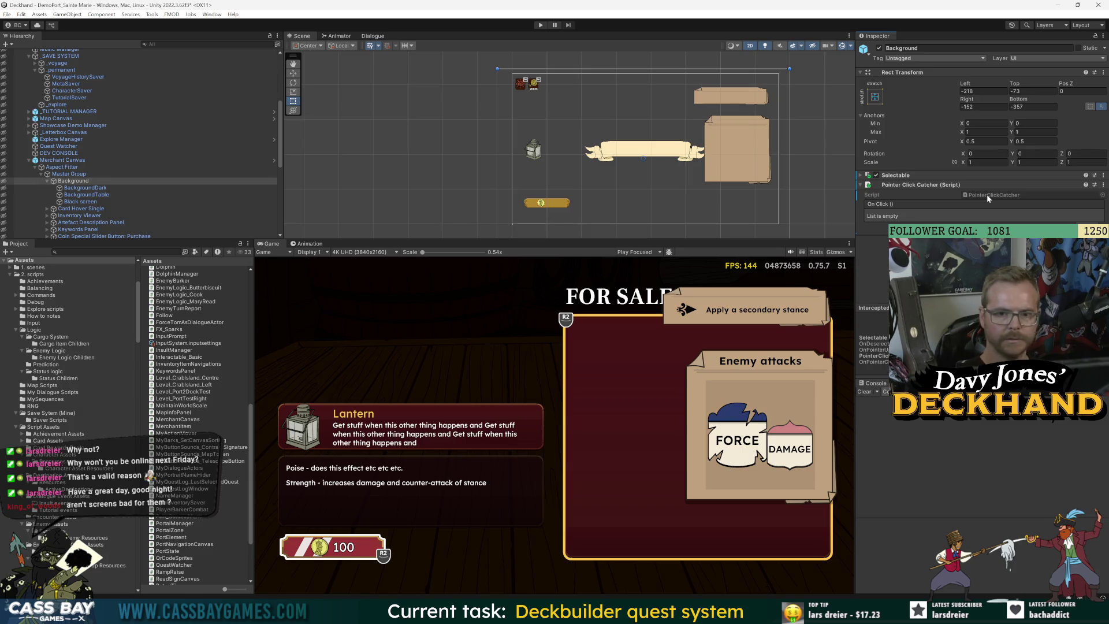
Step: Add an On Click entry targeting Merchant Canvas that calls MerchantCanvas.DeselectItem
click(1091, 226)
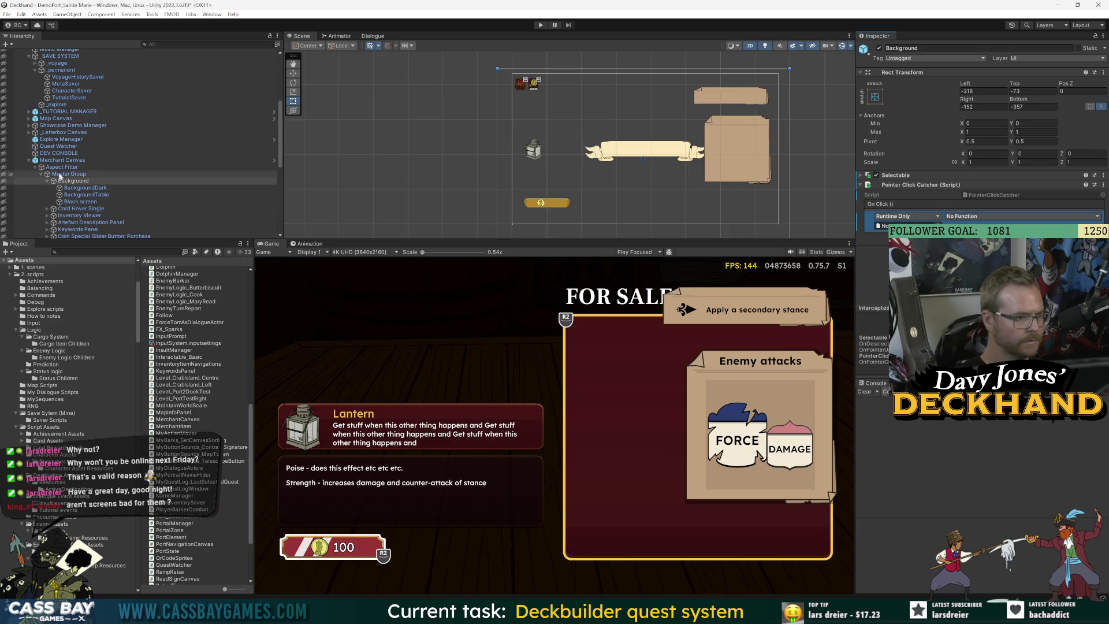
drag(880, 226, 879, 226)
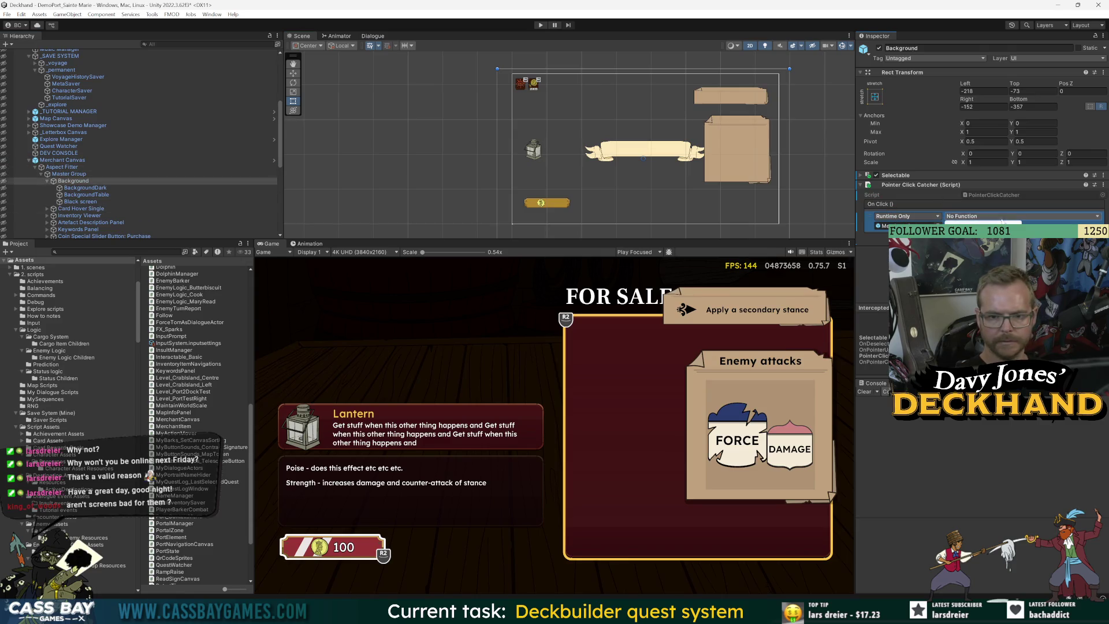
click(982, 216)
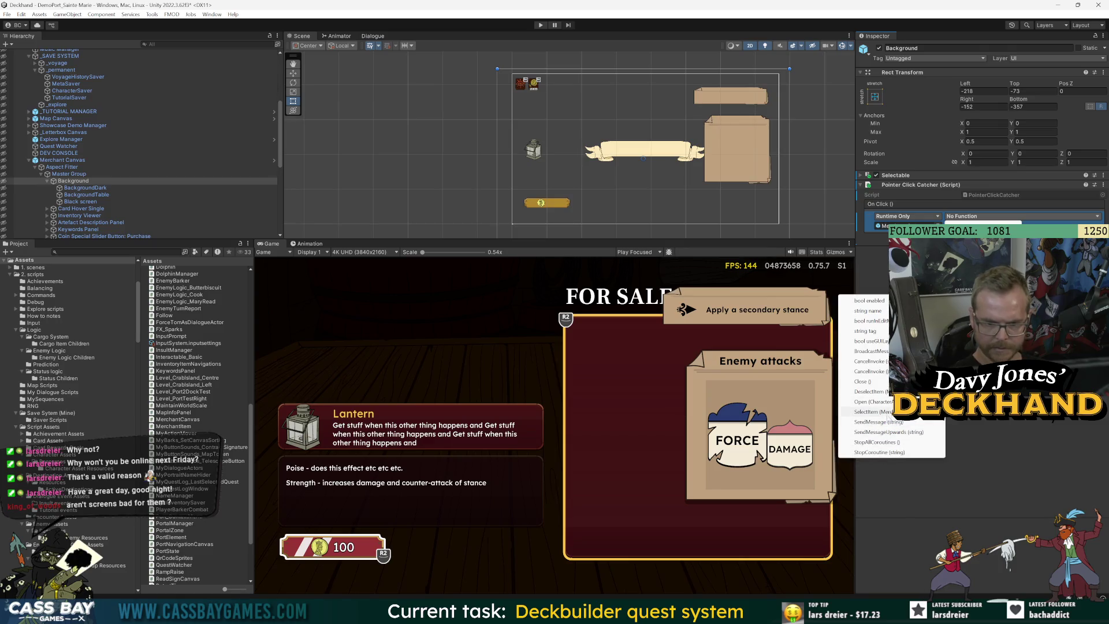
click(873, 392)
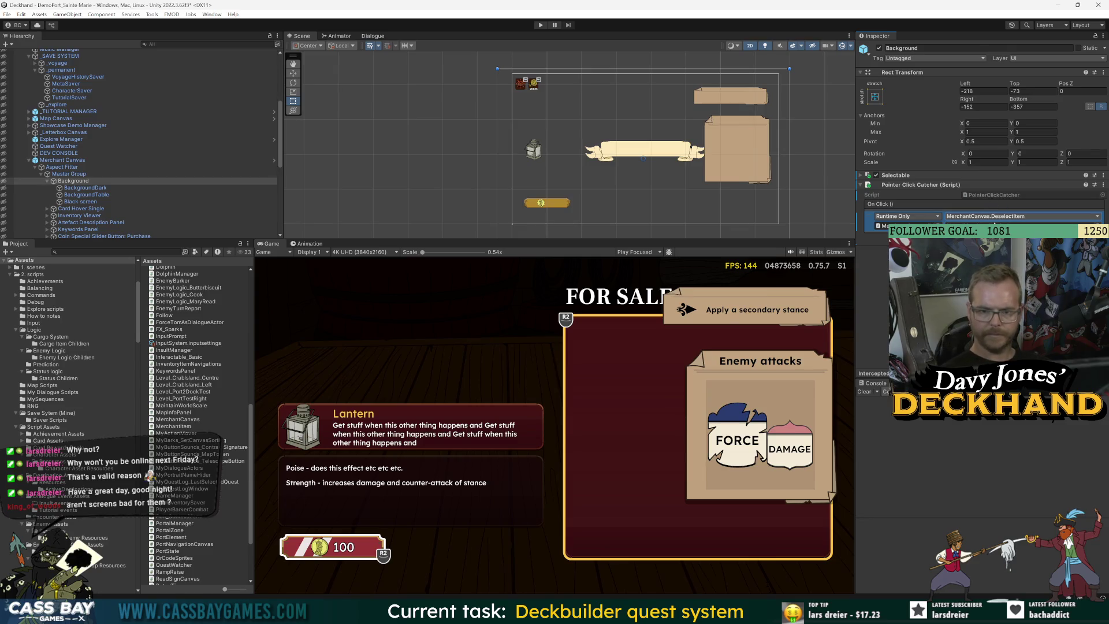
Step: Play-test the merchant screen with the Inspector widened beside the Game view
click(542, 28)
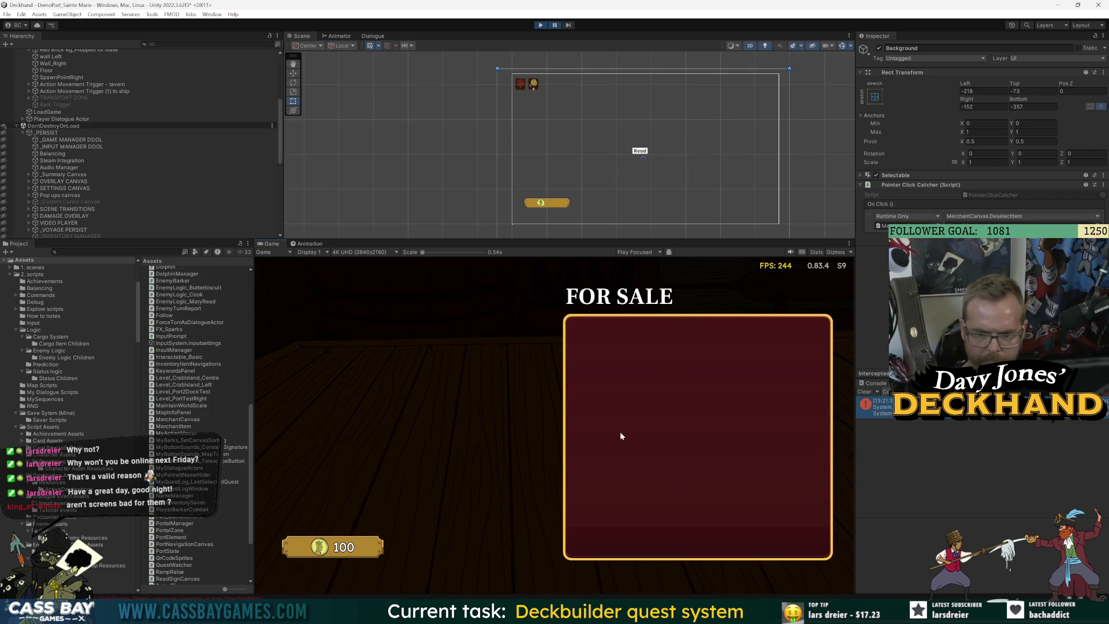
drag(856, 418, 697, 418)
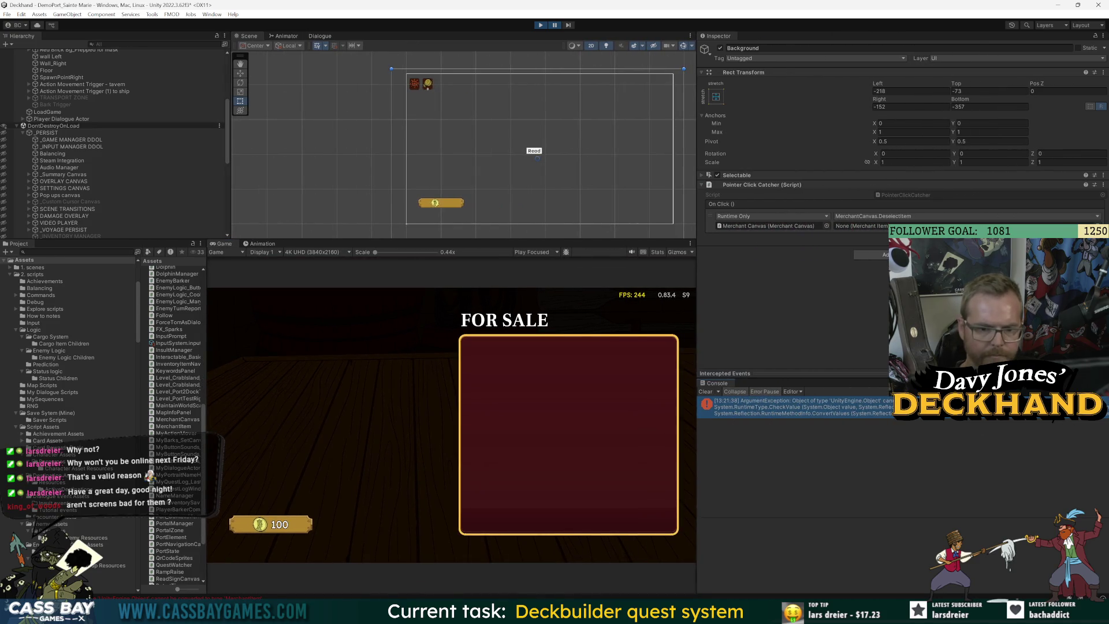
click(554, 25)
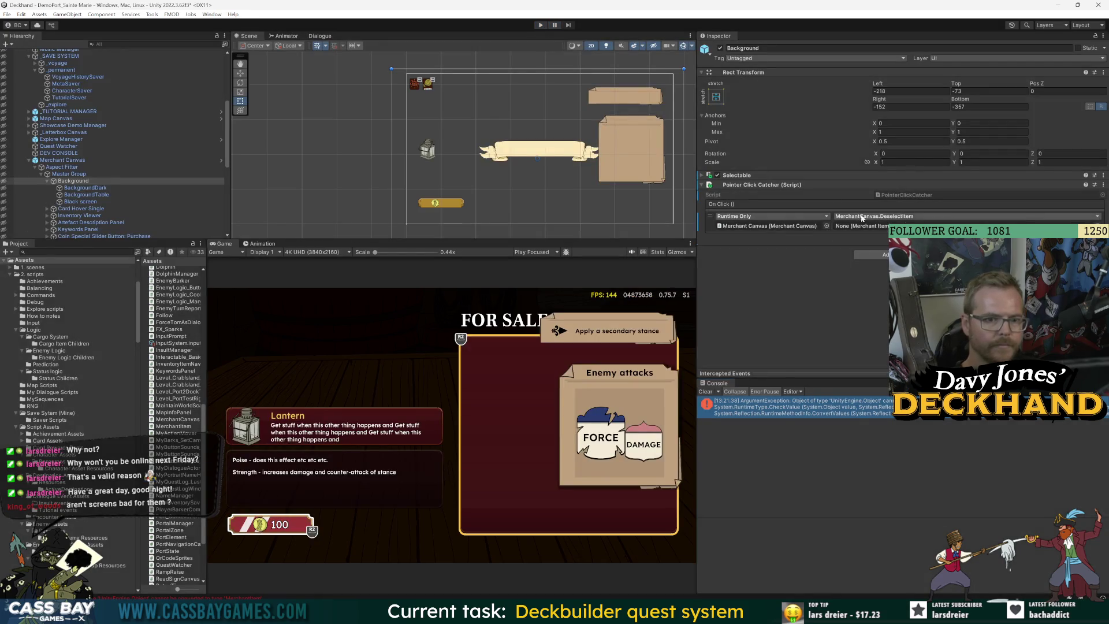
Step: Paste the Pointer Click Catcher onto Background in the Merchant Canvas prefab and save it
click(1103, 185)
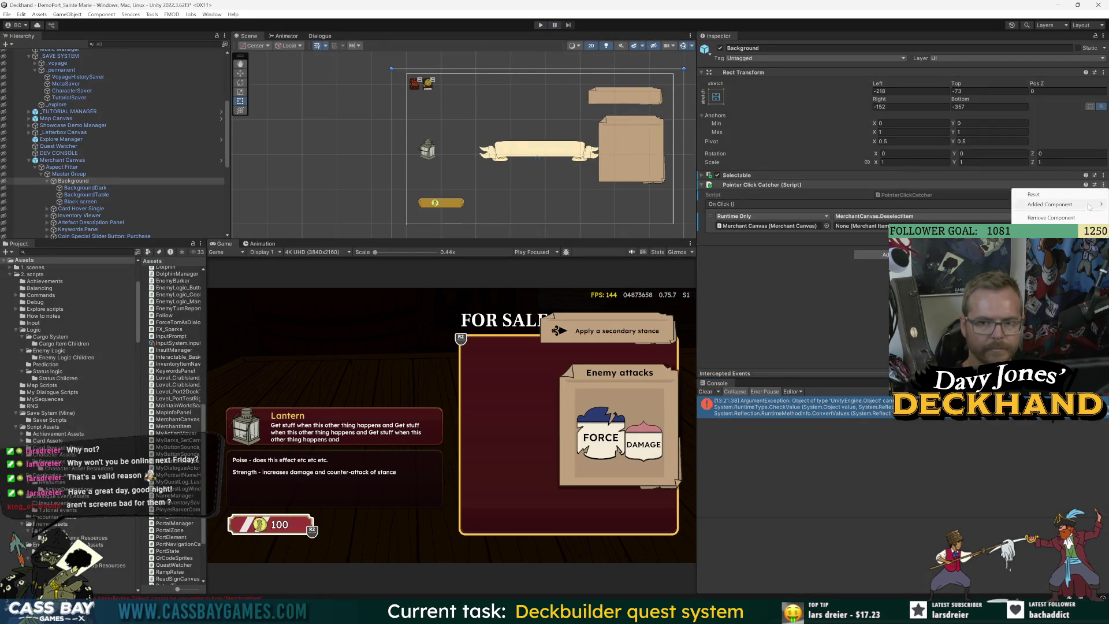
click(1081, 206)
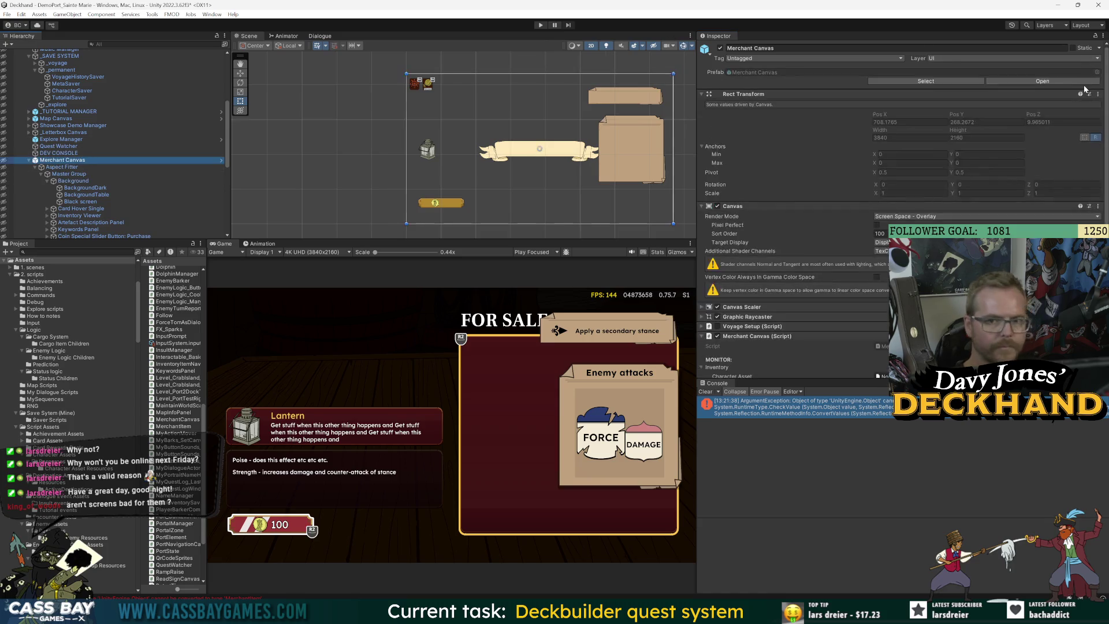
click(222, 160)
click(65, 92)
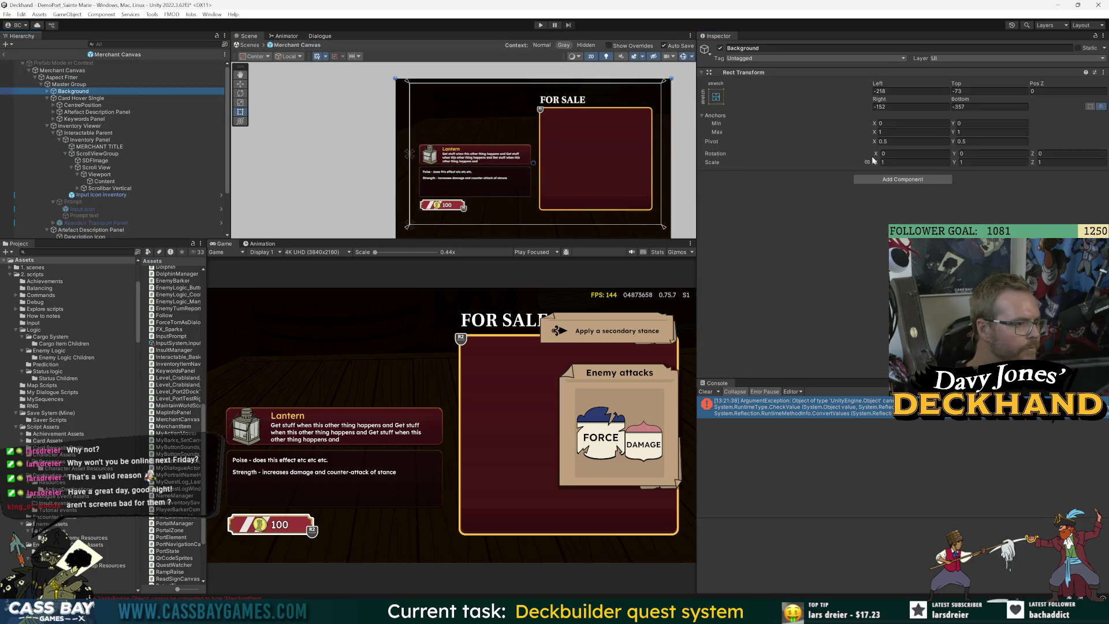
key(ctrl+s)
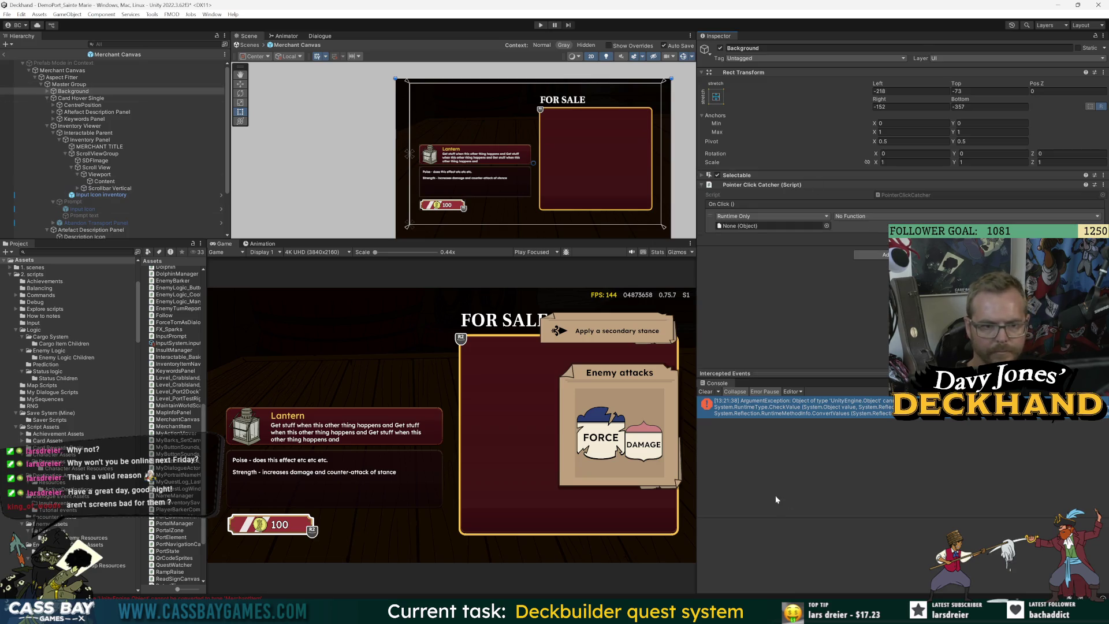
key(alt+Tab)
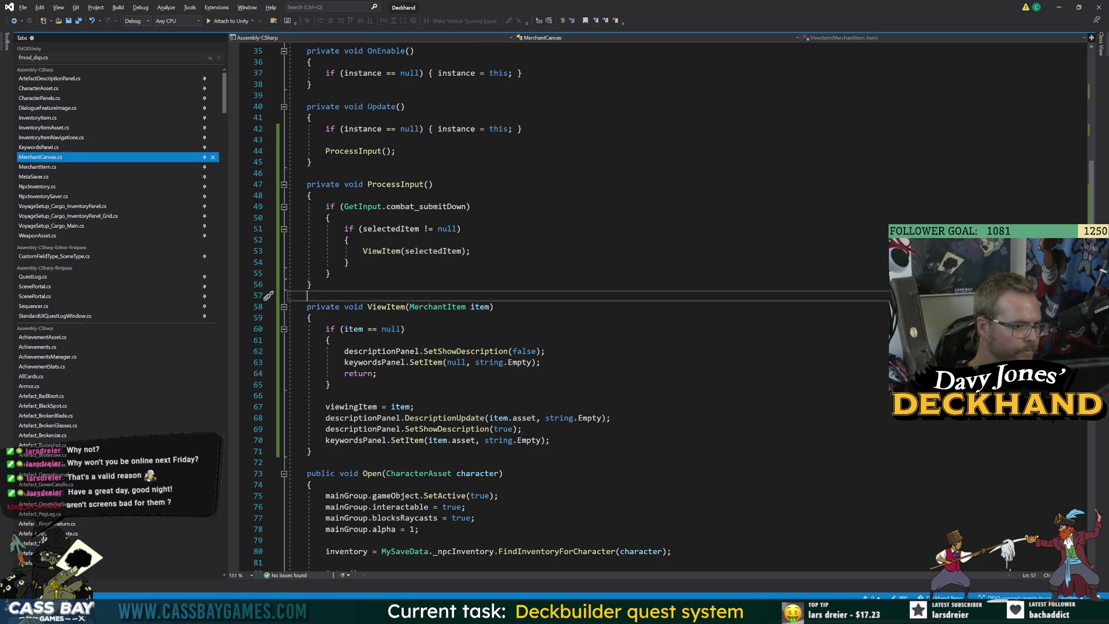
Step: Declare a new public void ClickCatcher_Deselect() method below DeselectItem
scroll(566, 306, down, 20)
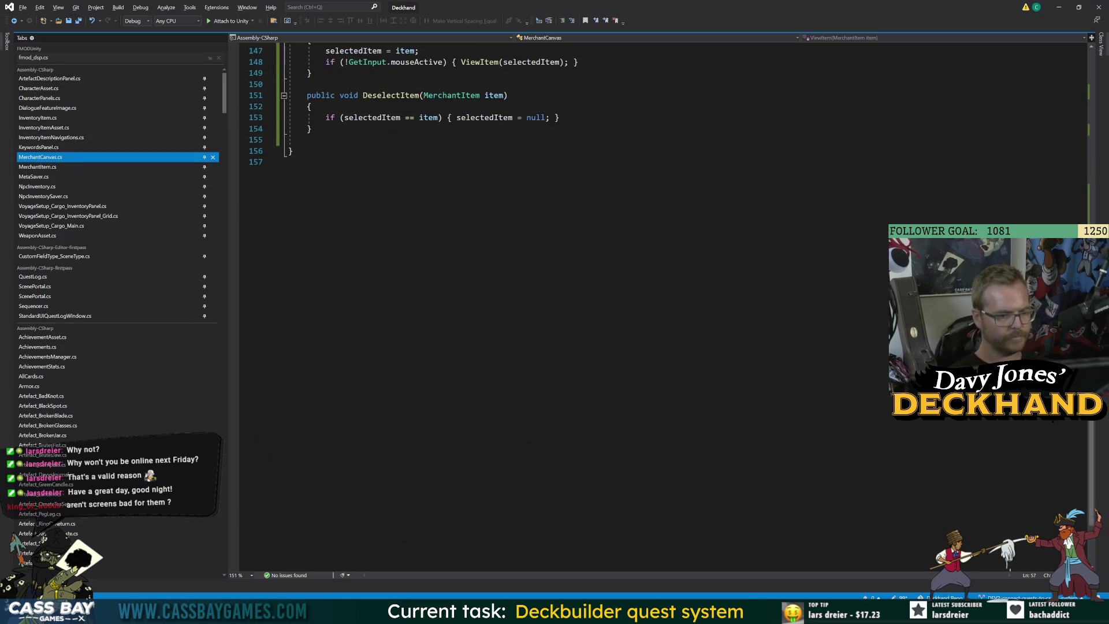
scroll(567, 306, up, 6)
click(312, 329)
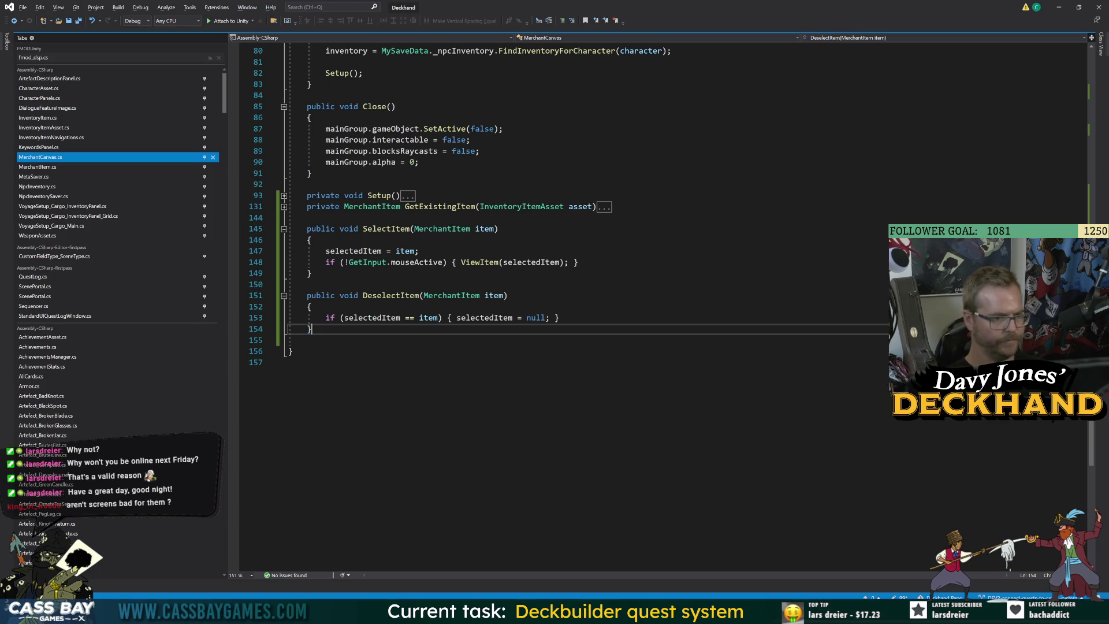
key(Return)
key(Return)
text(public void )
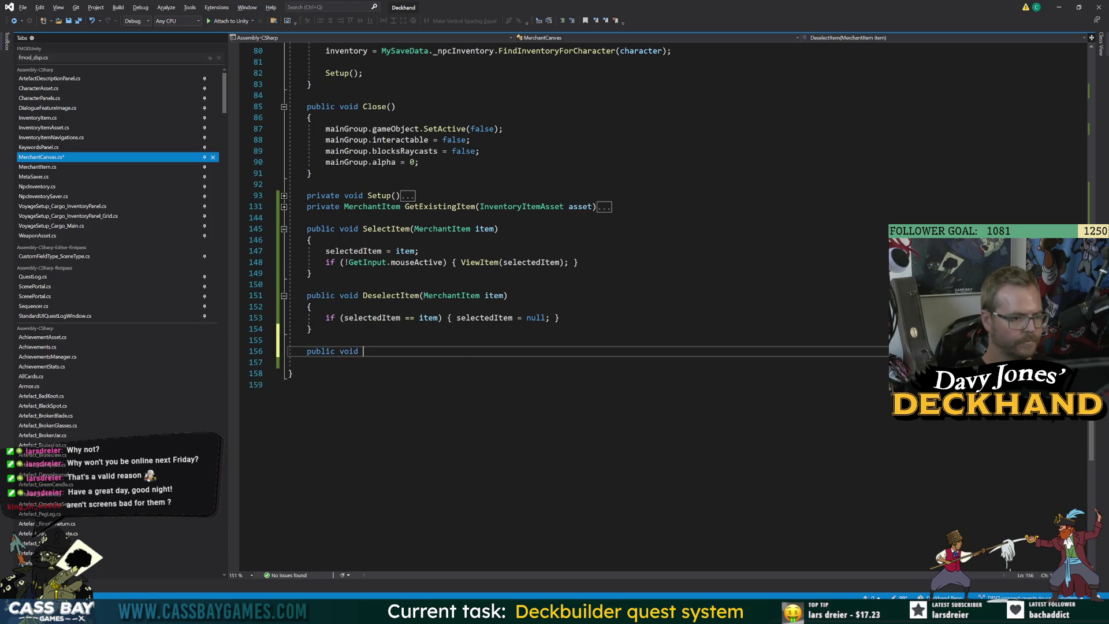
text(CLICK)
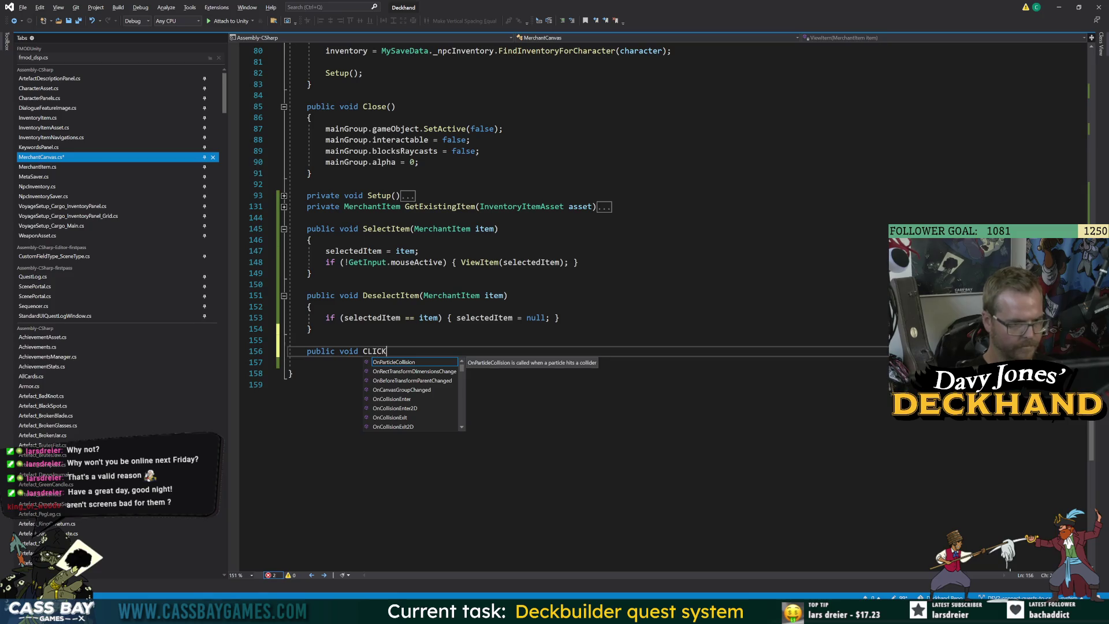
key(BackSpace)
key(BackSpace)
key(BackSpace)
text(lickCatcher_Deselect)
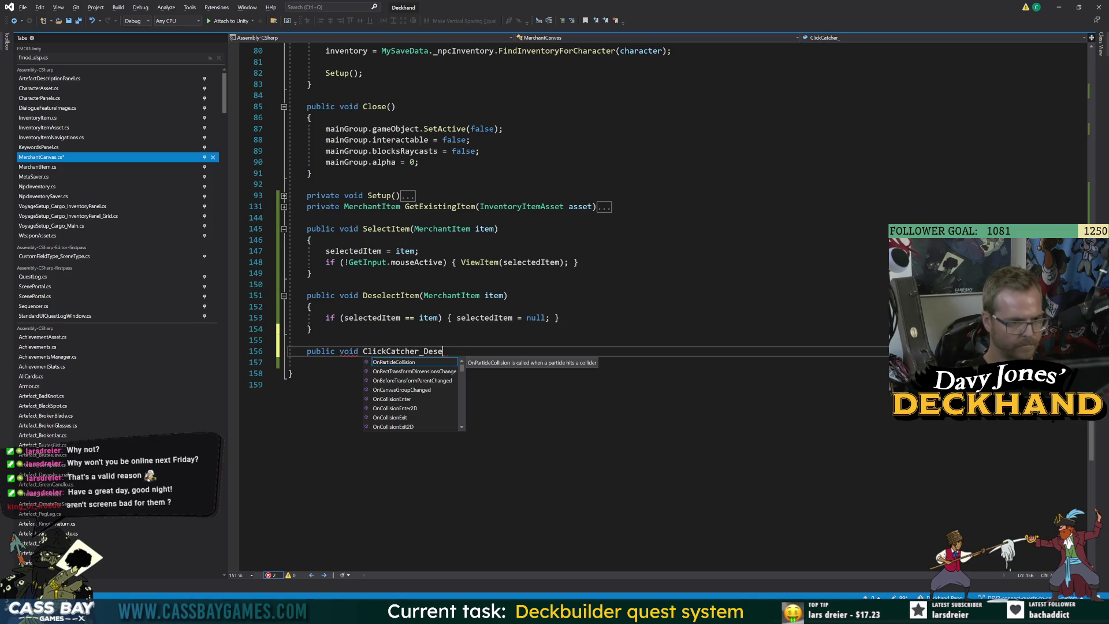
text(())
Step: Give the method body ViewItem(null); and selectedItem = null;, then save it
key(Return)
text({)
key(Return)
text(ViewItem(null)
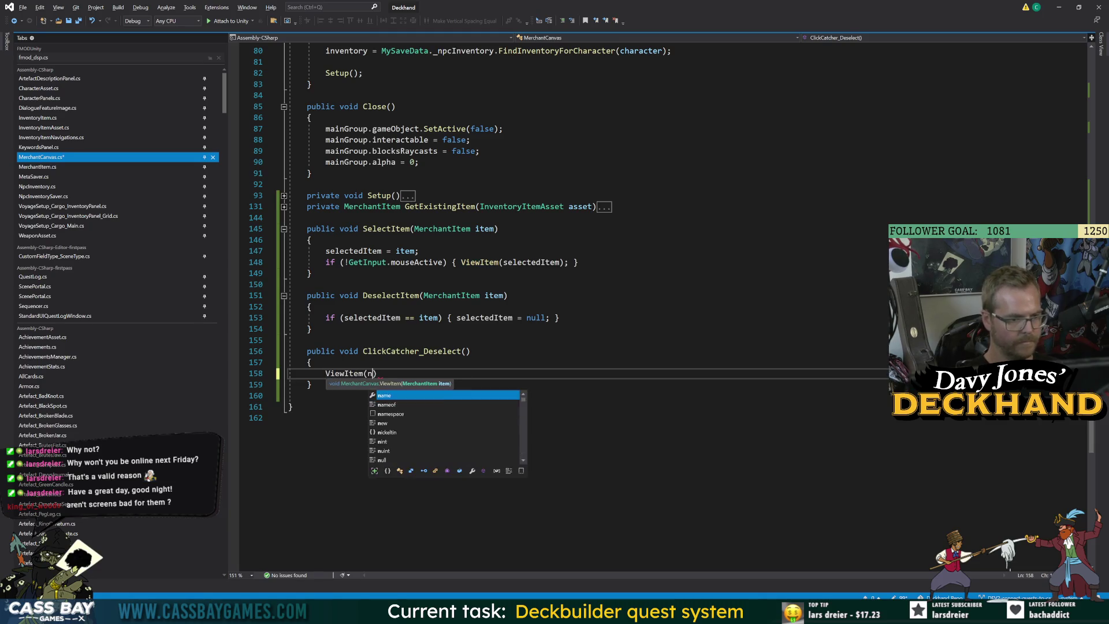
text();)
key(ctrl+s)
key(Return)
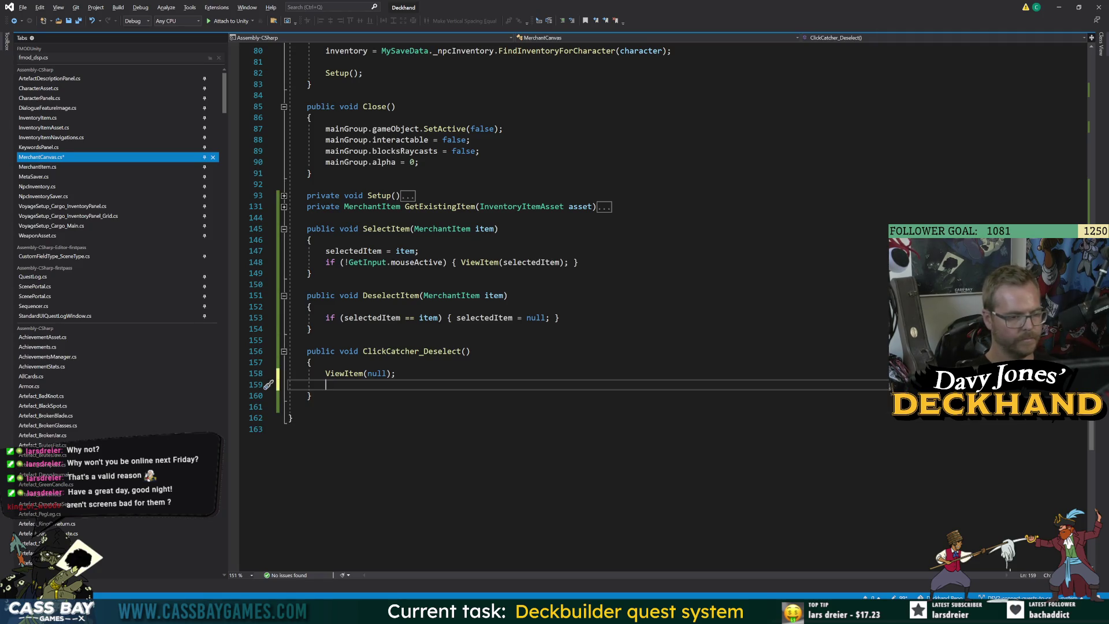
text(selectedItem = )
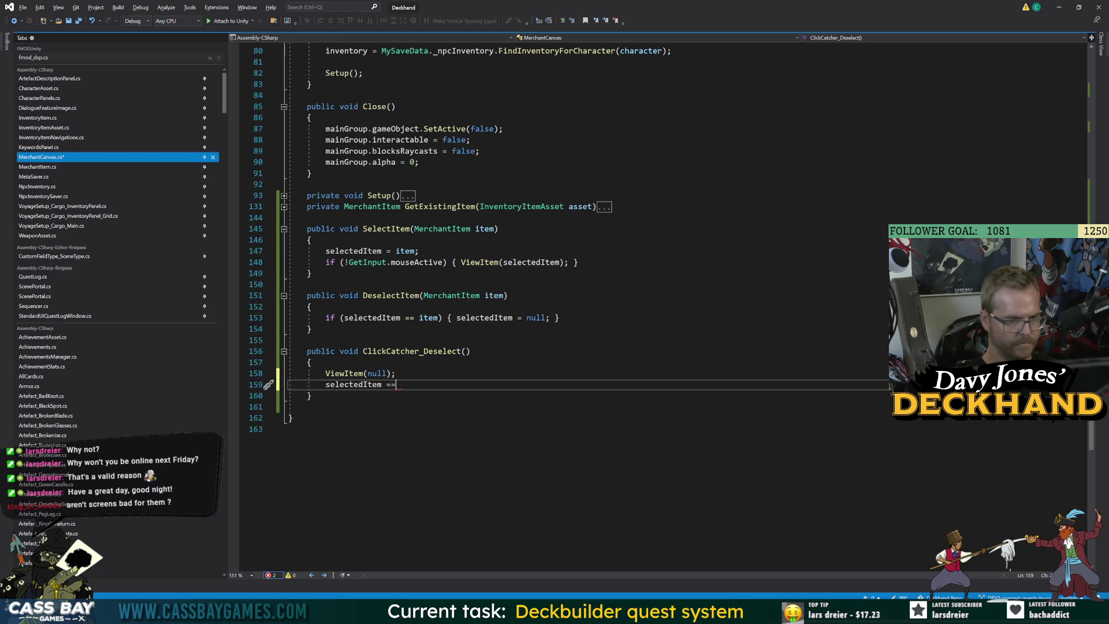
text(null;)
click(289, 429)
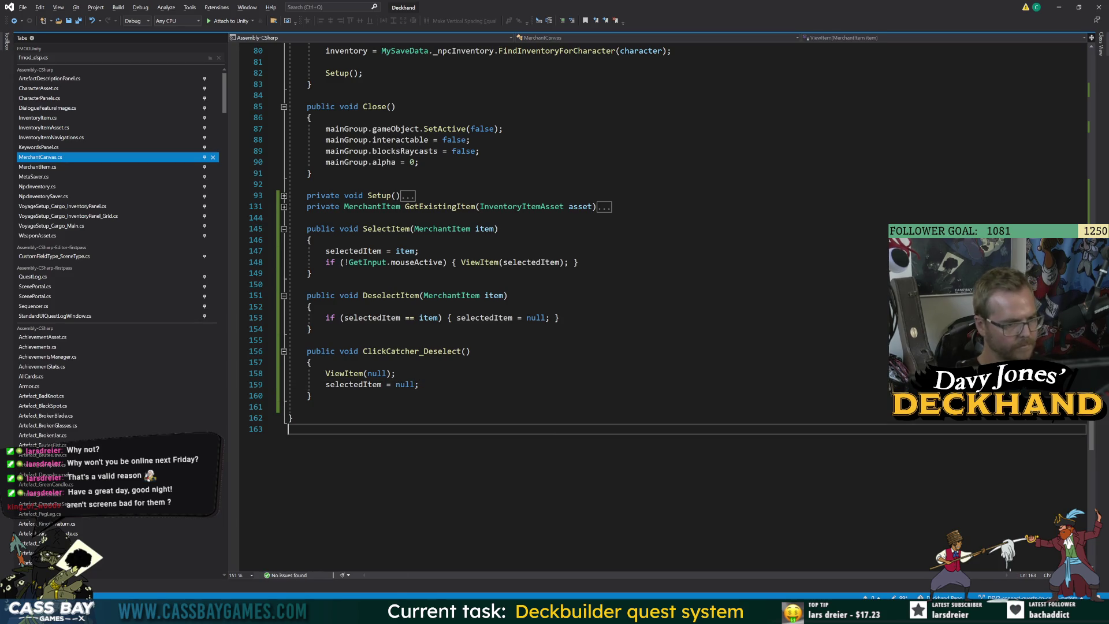
mouse_move(699, 612)
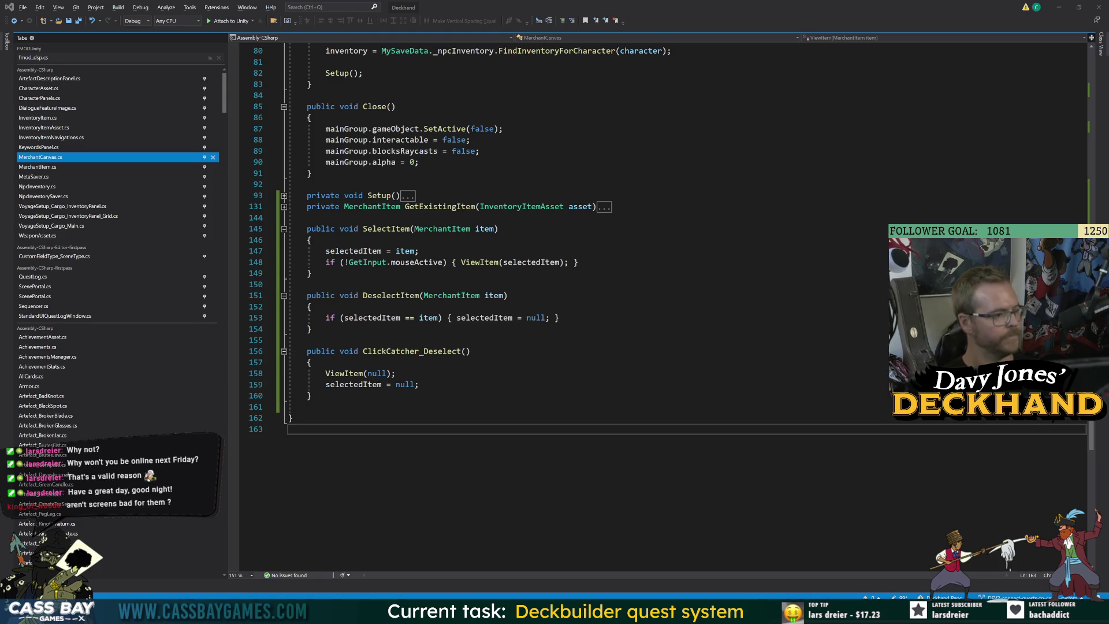
click(699, 569)
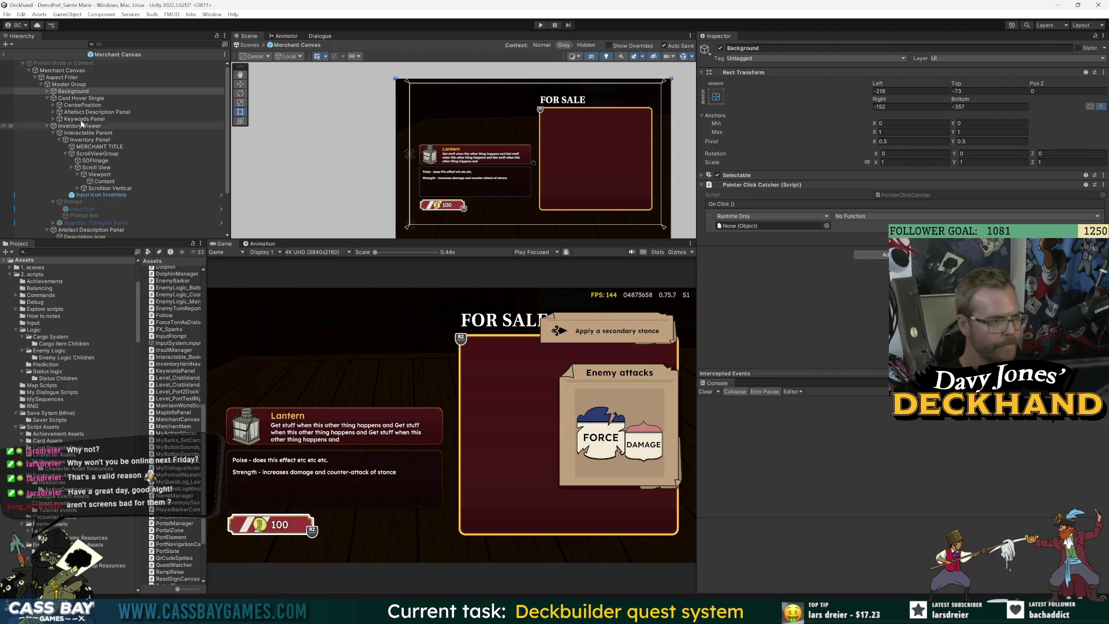
Step: Set the On Click target to Merchant Canvas calling ClickCatcher_Deselect, then enter Play mode
drag(64, 70, 772, 225)
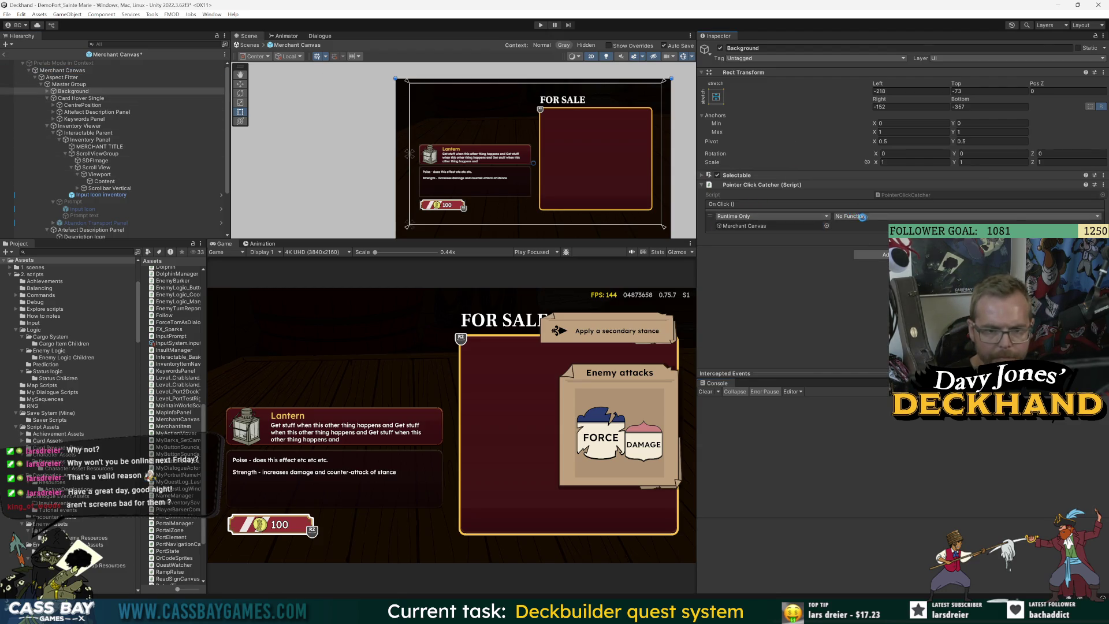
click(856, 216)
mouse_move(869, 300)
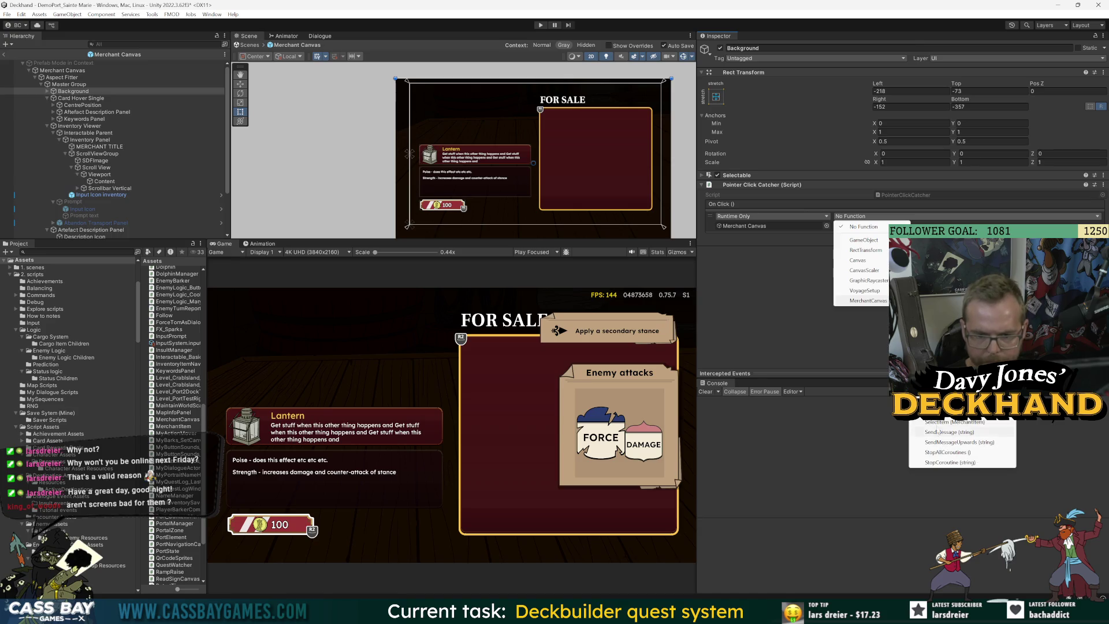
click(947, 405)
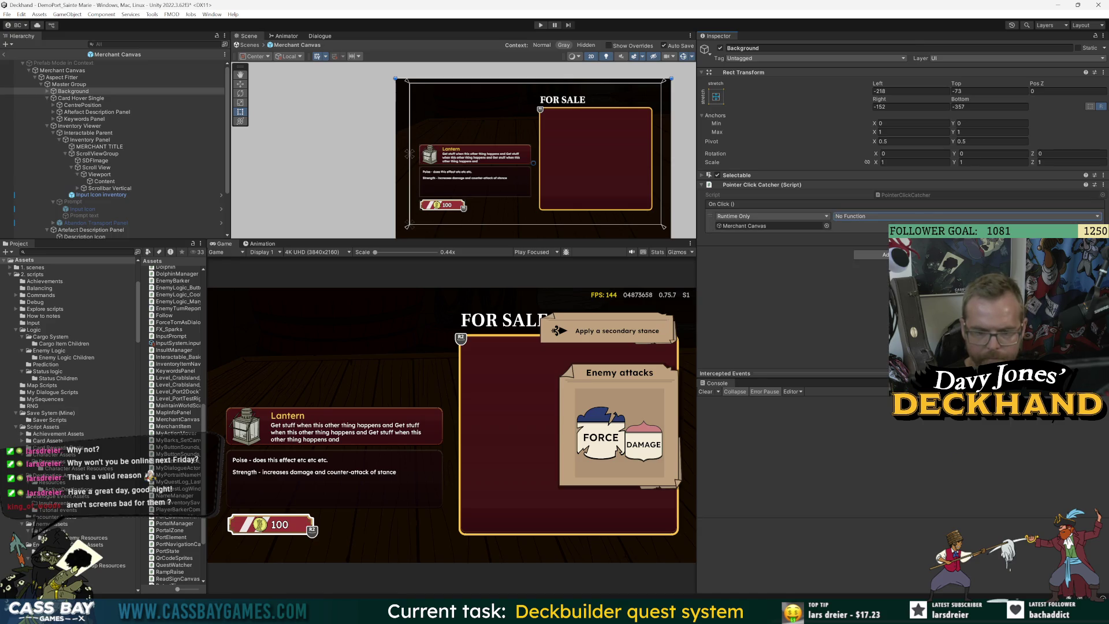
click(541, 25)
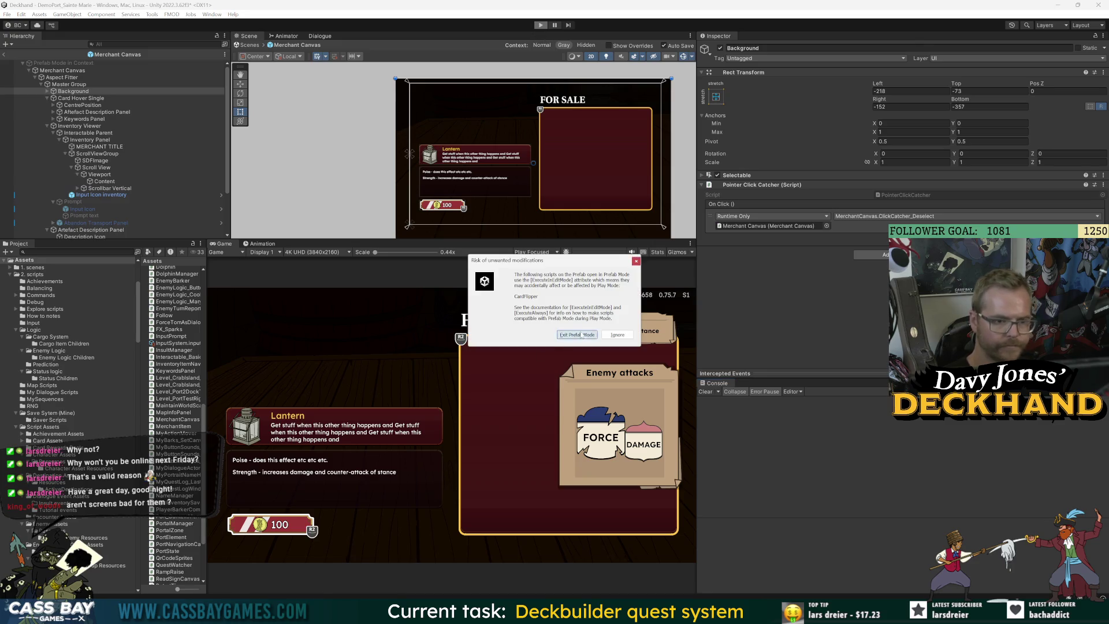
Step: Dismiss the warning, clear the console, and test deselecting and selecting items like Bad Knot
key(Escape)
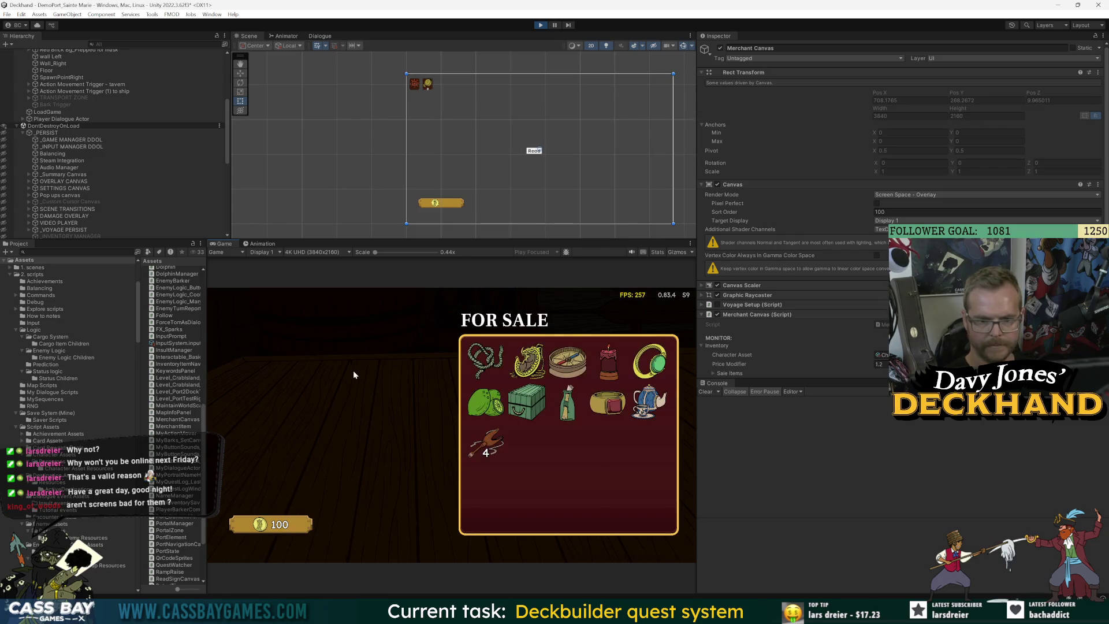
mouse_move(486, 398)
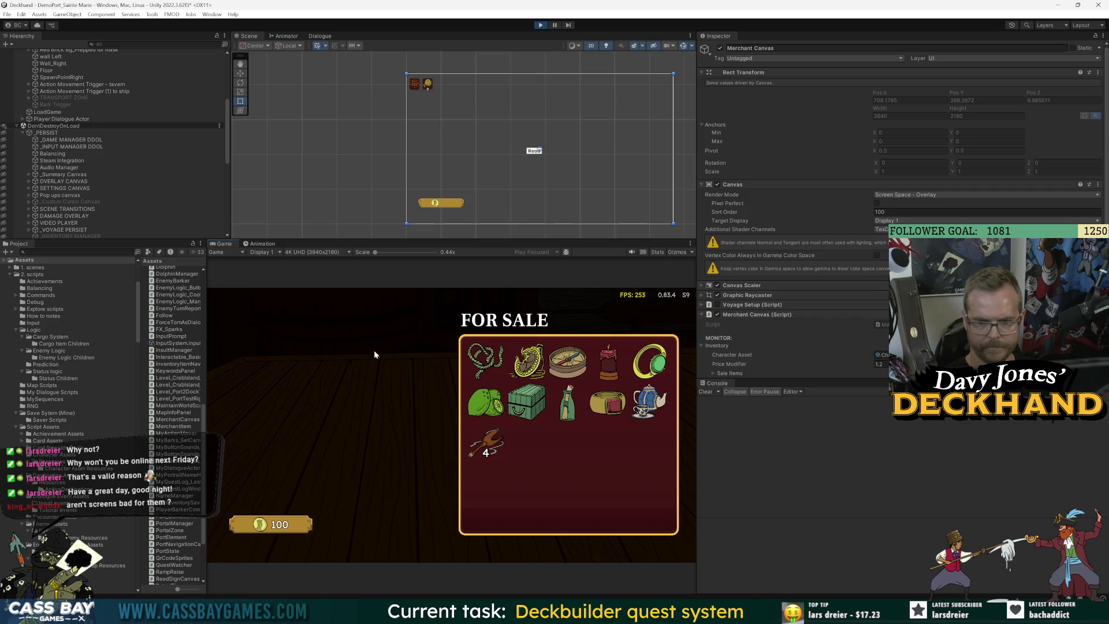
click(705, 392)
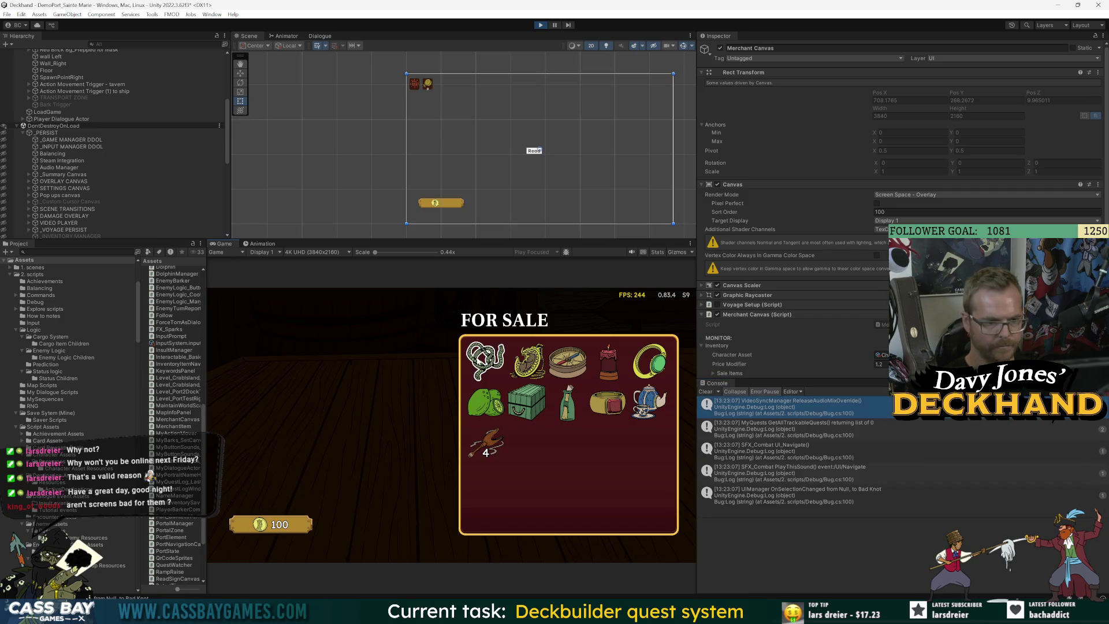
click(328, 341)
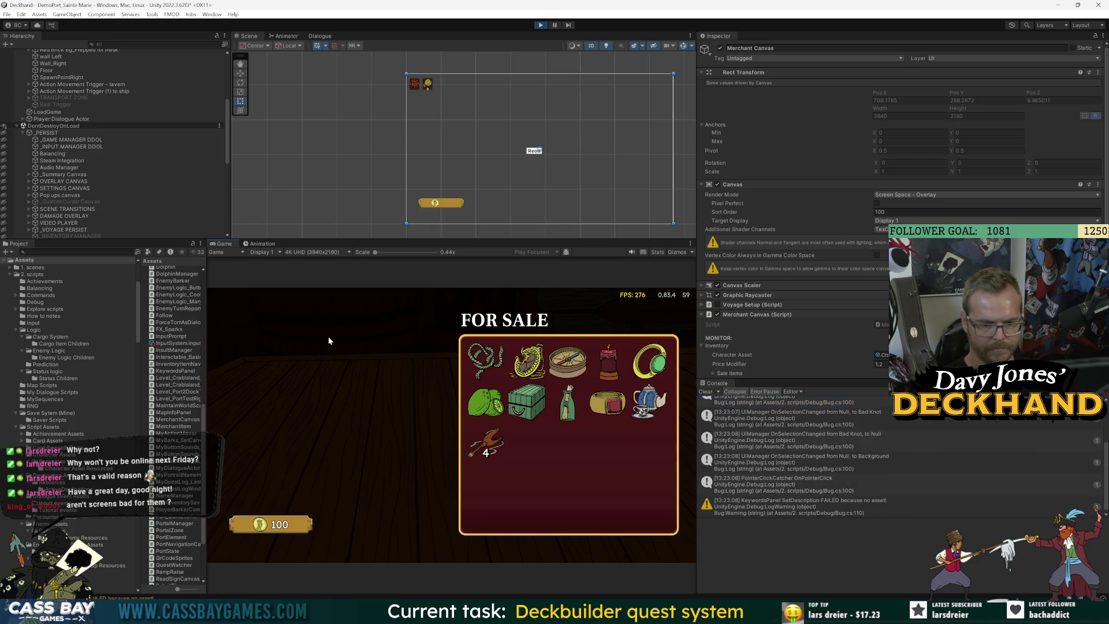
click(485, 359)
key(Right)
key(Right)
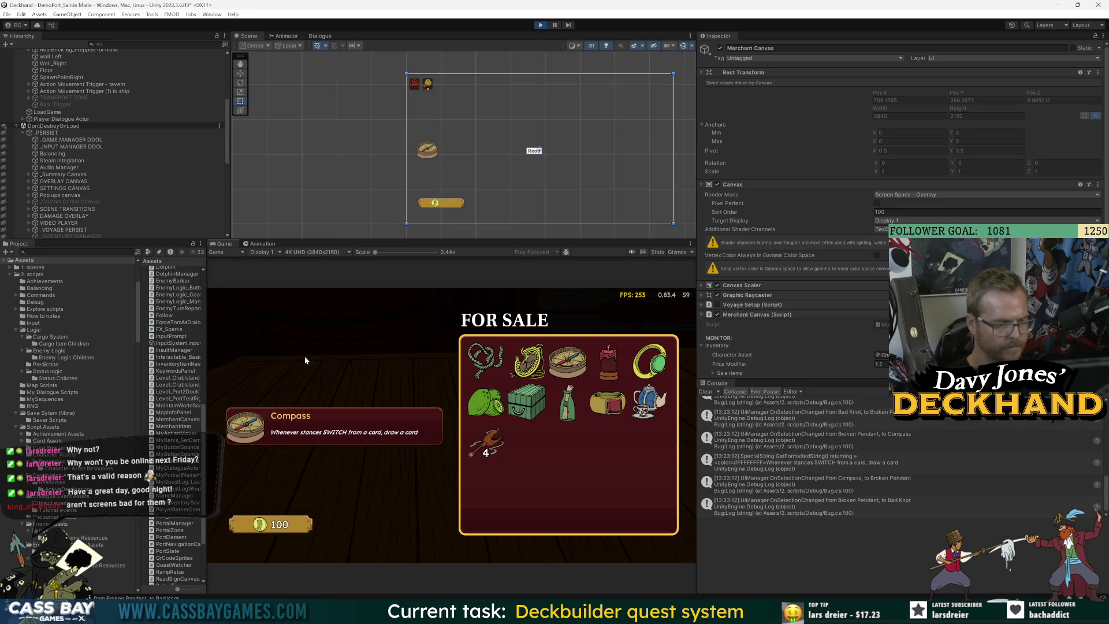
Step: Repeatedly press and hold the 100 coin buy button to test its hold-to-buy fill
click(293, 514)
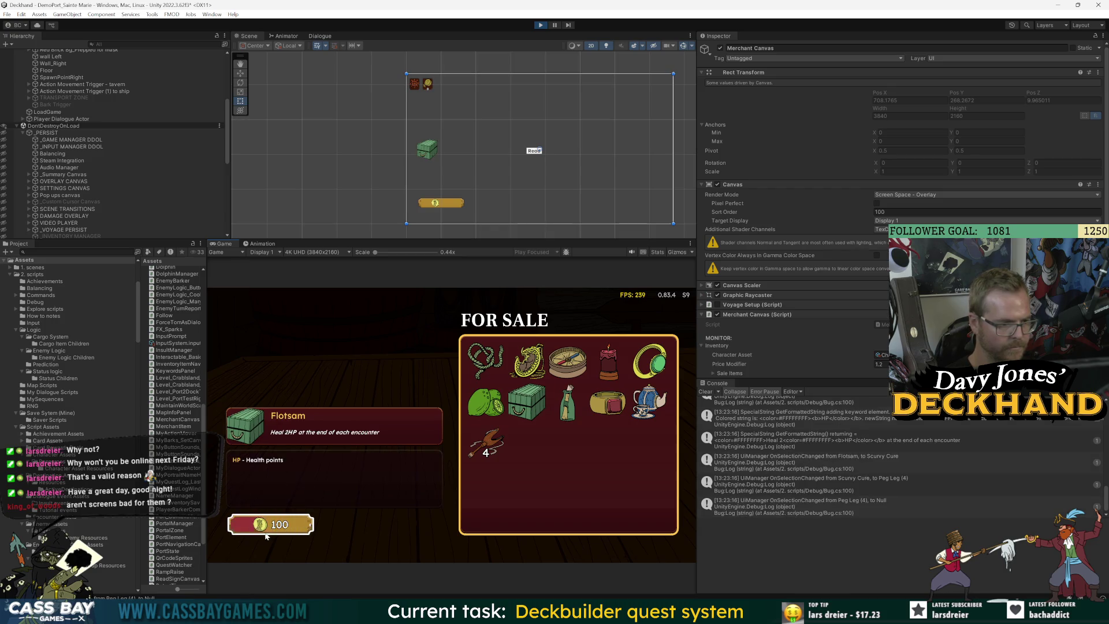
click(294, 524)
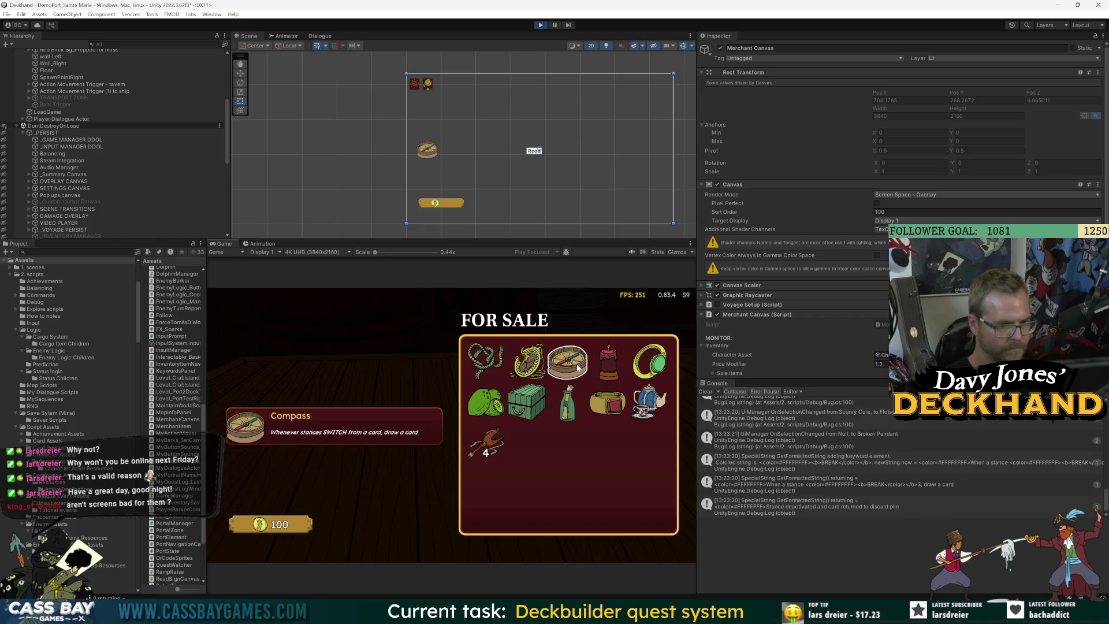
click(271, 526)
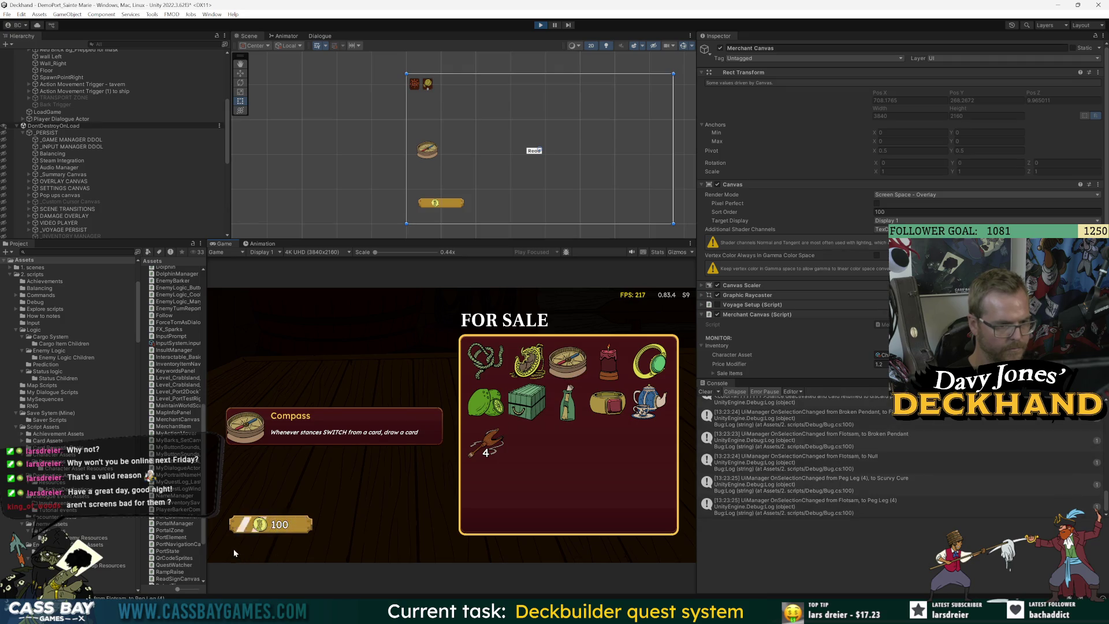
click(250, 527)
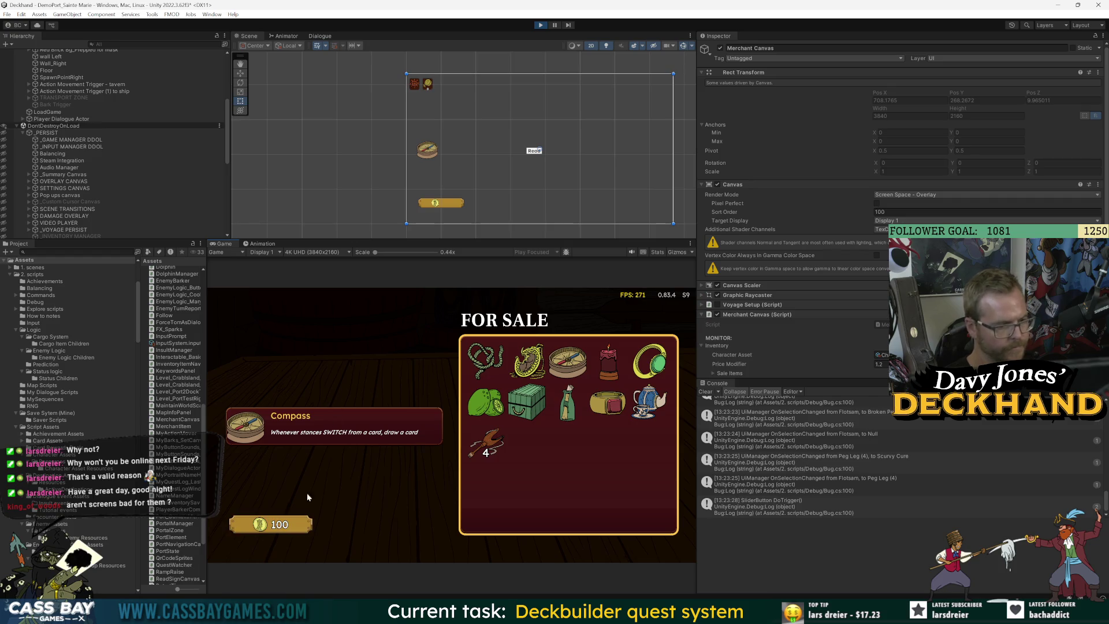
click(283, 528)
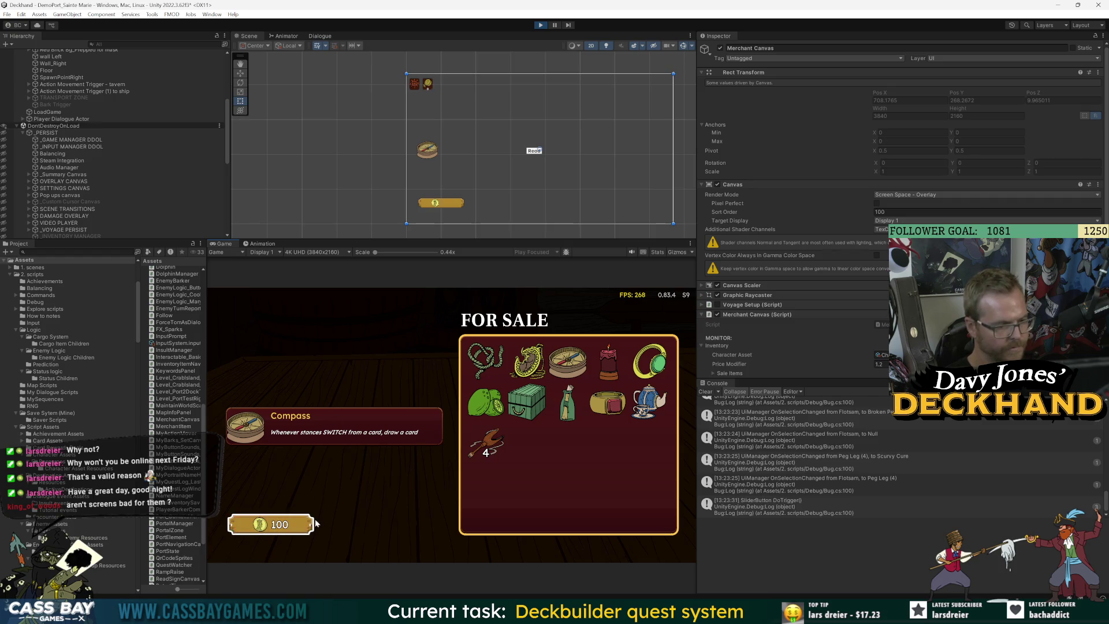
click(296, 529)
click(290, 529)
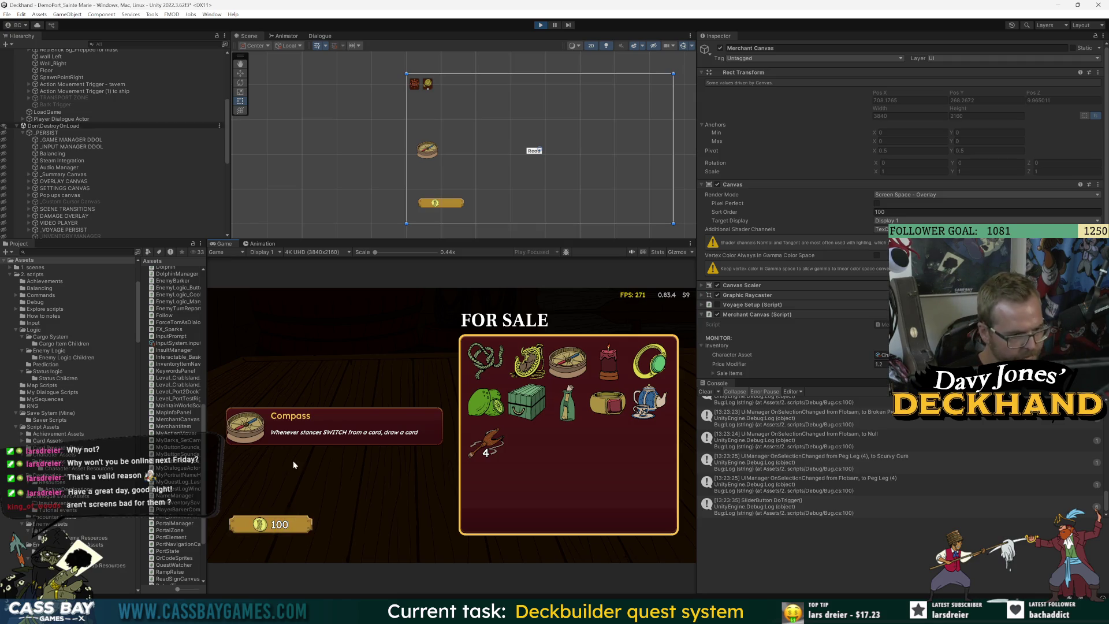
click(289, 529)
click(289, 529)
click(288, 525)
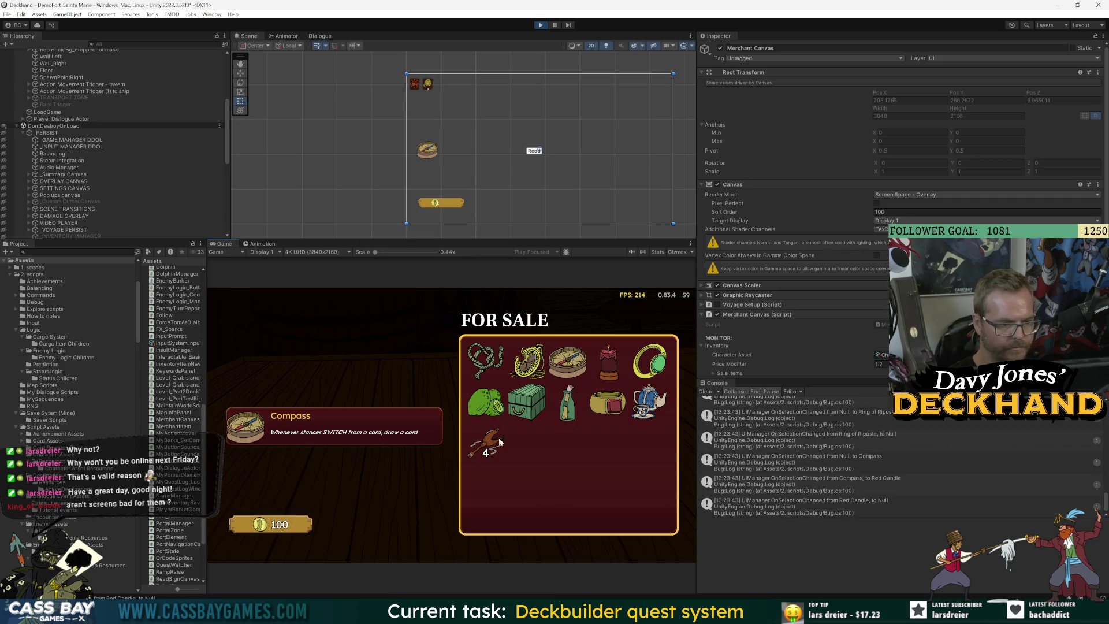
click(274, 526)
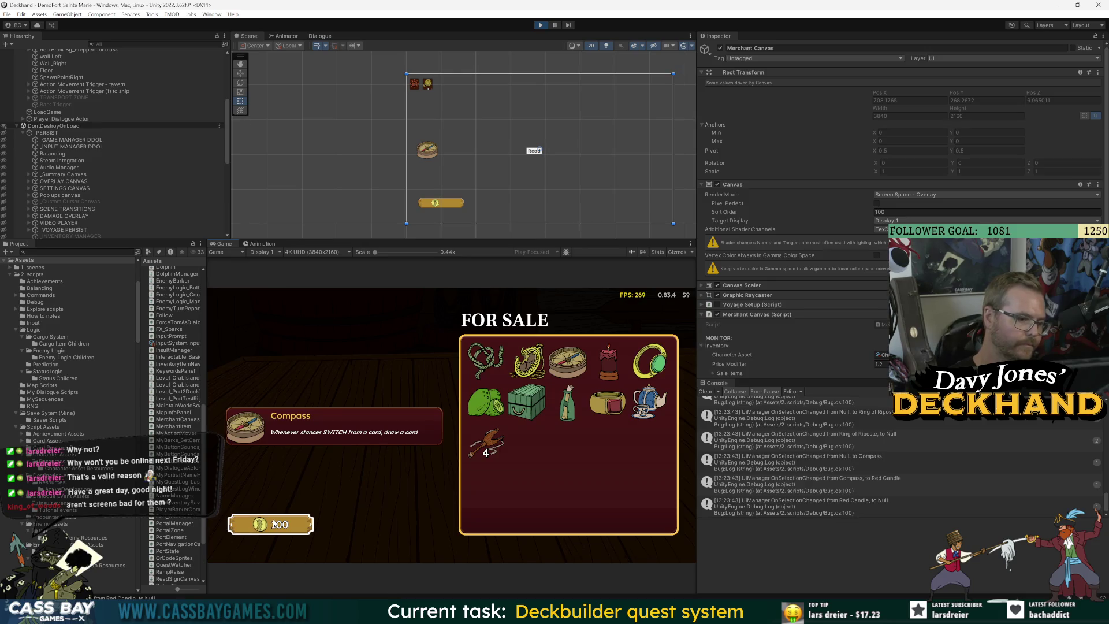
click(287, 524)
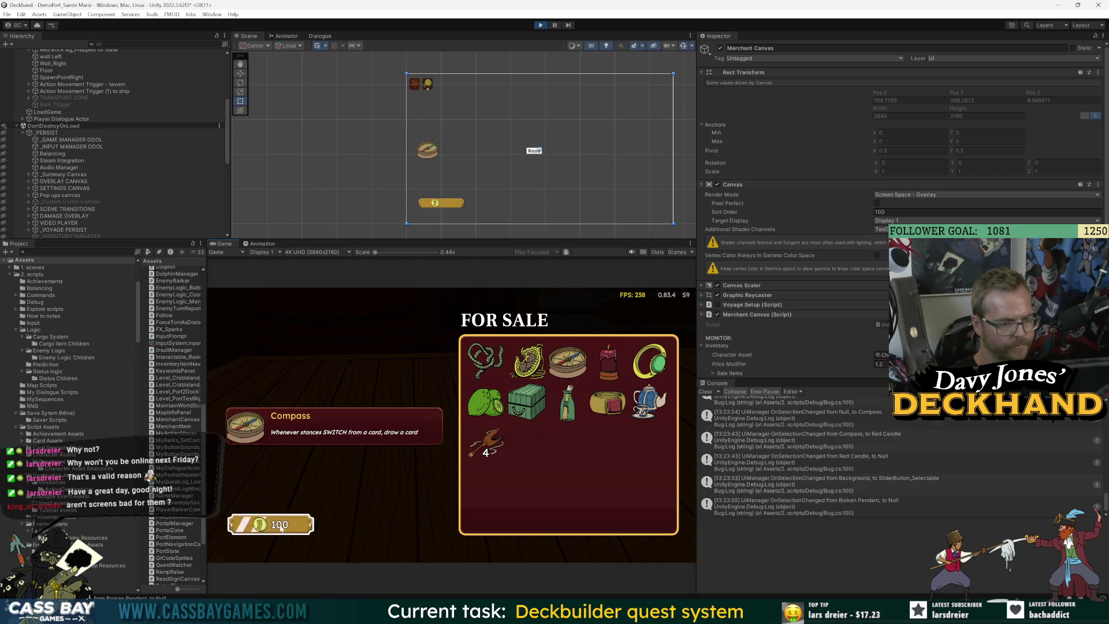
Step: View the shop item info cards, then stop play mode
mouse_move(612, 362)
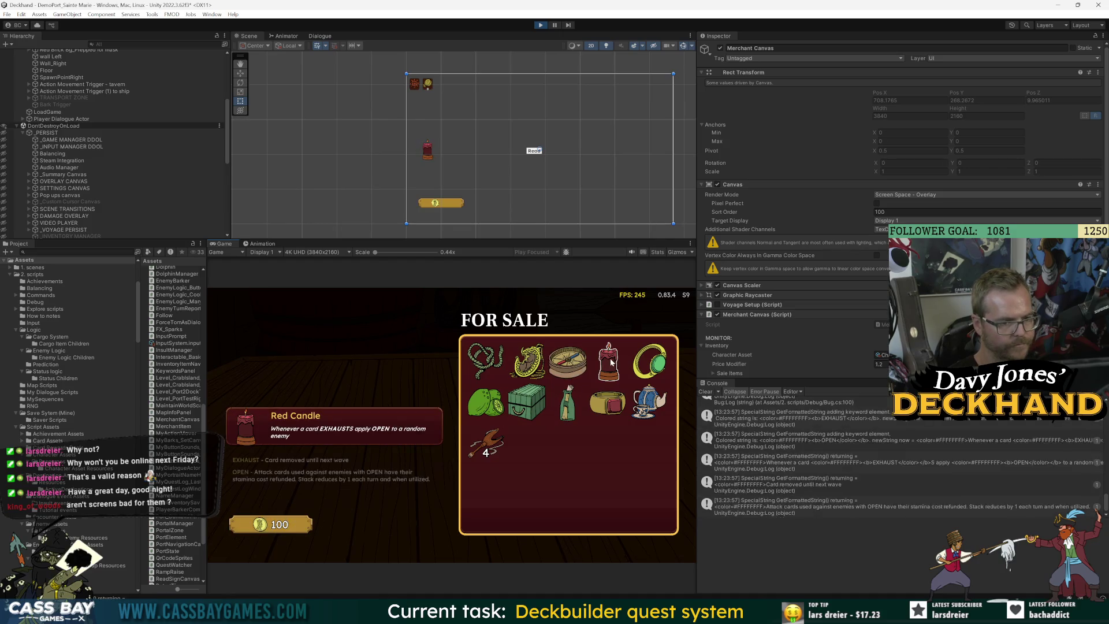
mouse_move(646, 365)
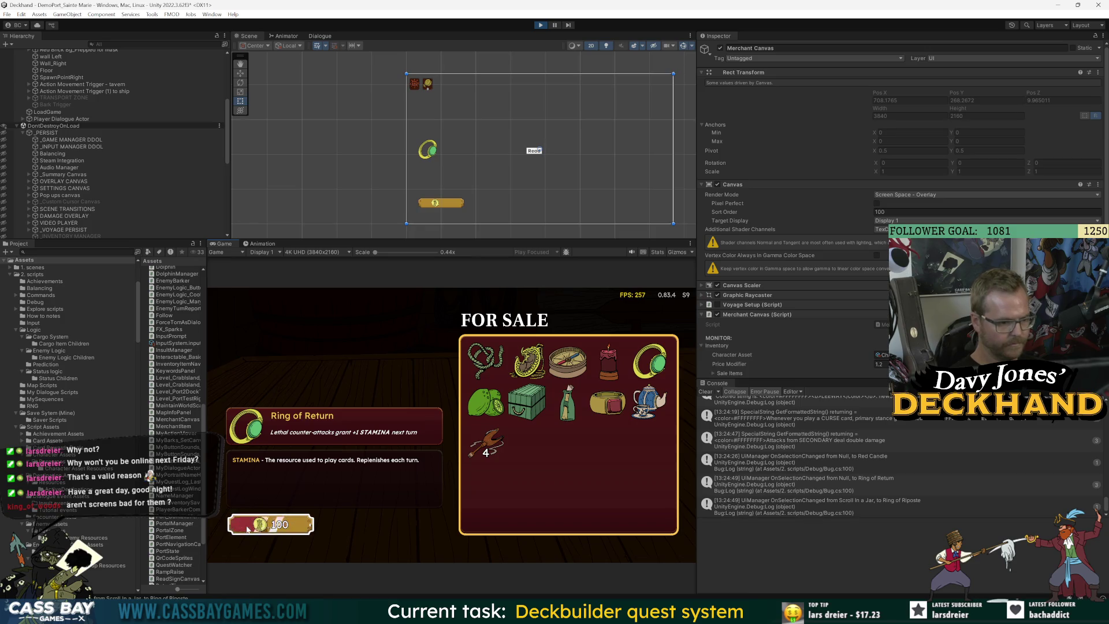
click(541, 28)
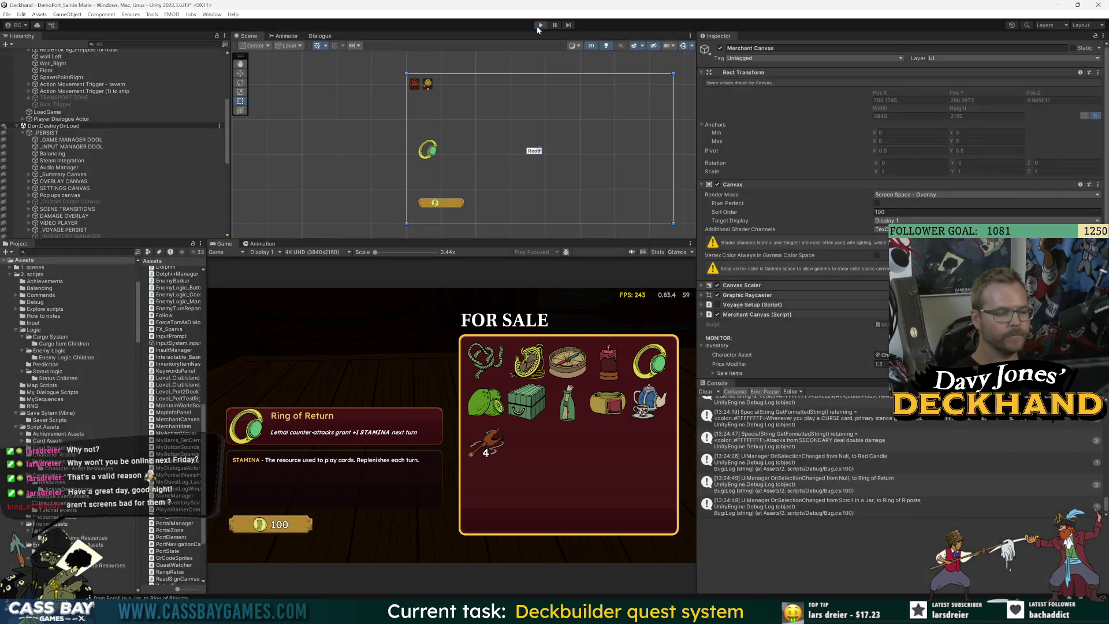
Step: Open Merchant Canvas in Prefab Mode, widen the Project panel and search for 'my button'
scroll(153, 202, down, 5)
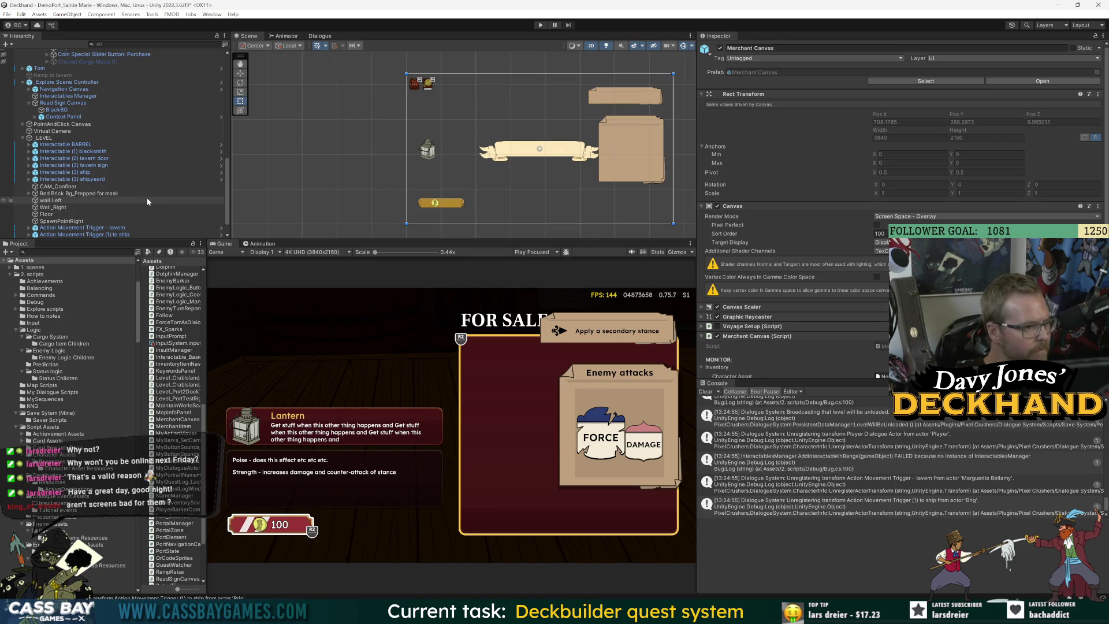
scroll(147, 197, up, 5)
click(81, 80)
double_click(106, 108)
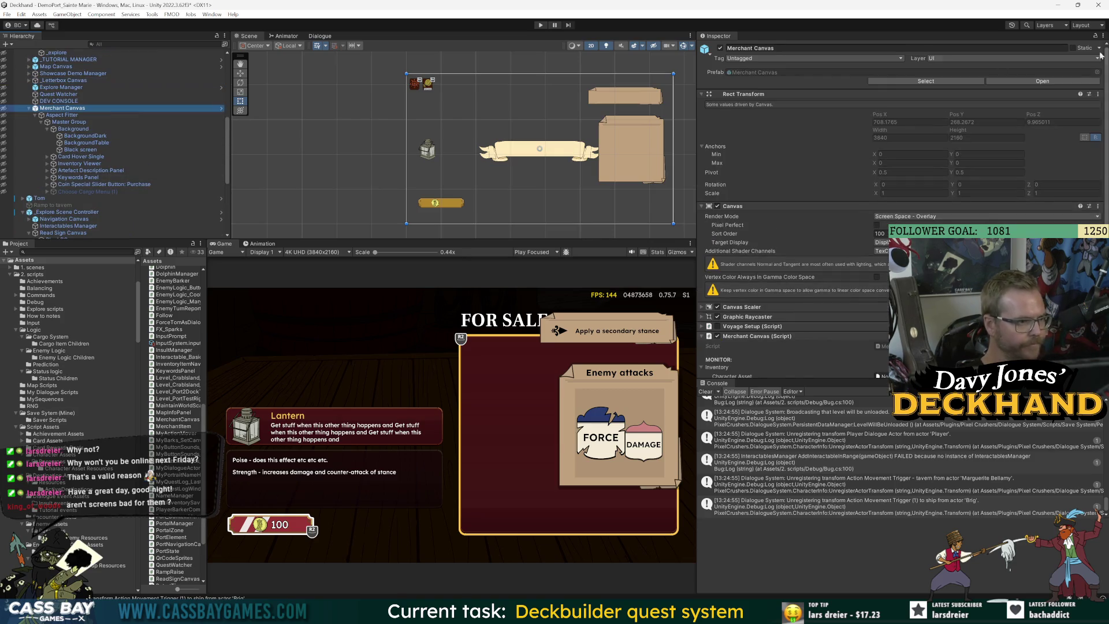
scroll(82, 229, down, 3)
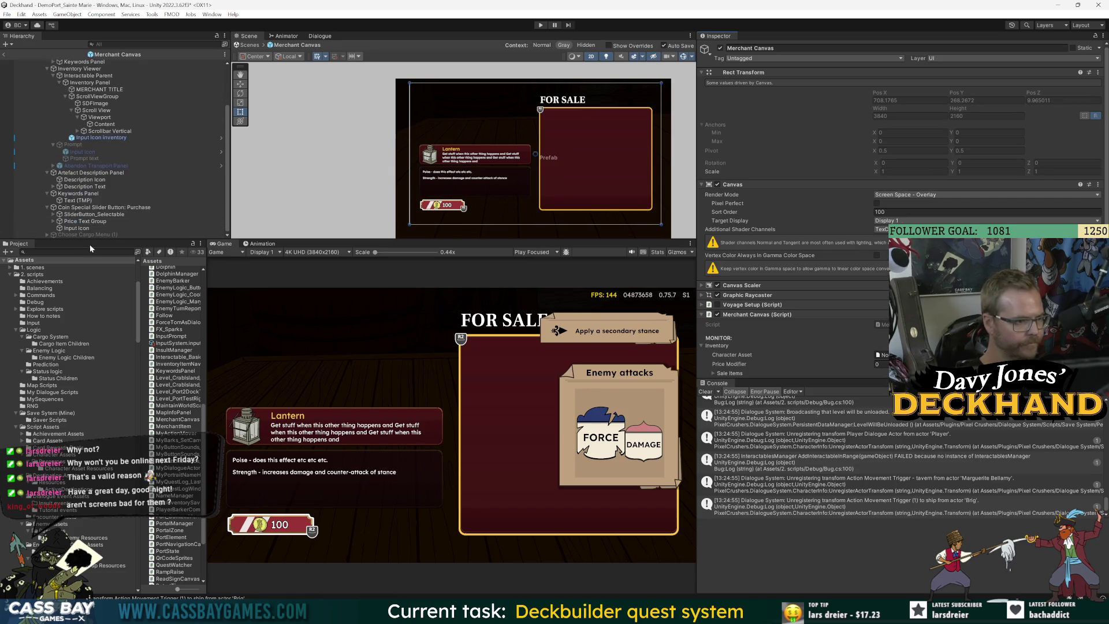
drag(207, 301, 318, 306)
click(184, 252)
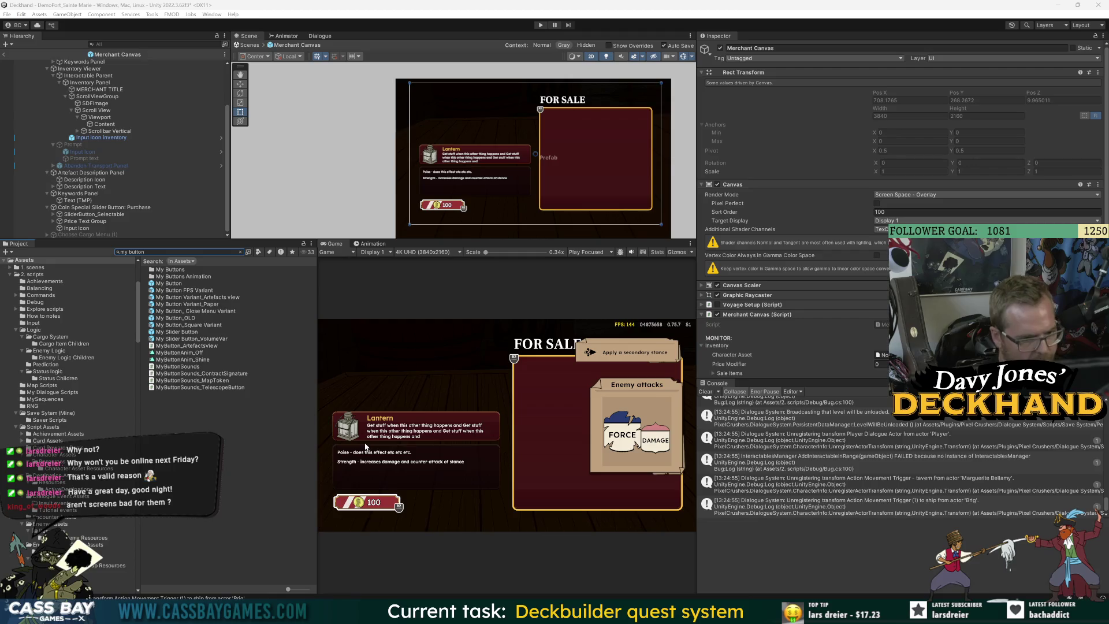
Step: Inspect each My Button and My Slider Button prefab variant from the search results
click(178, 333)
click(184, 341)
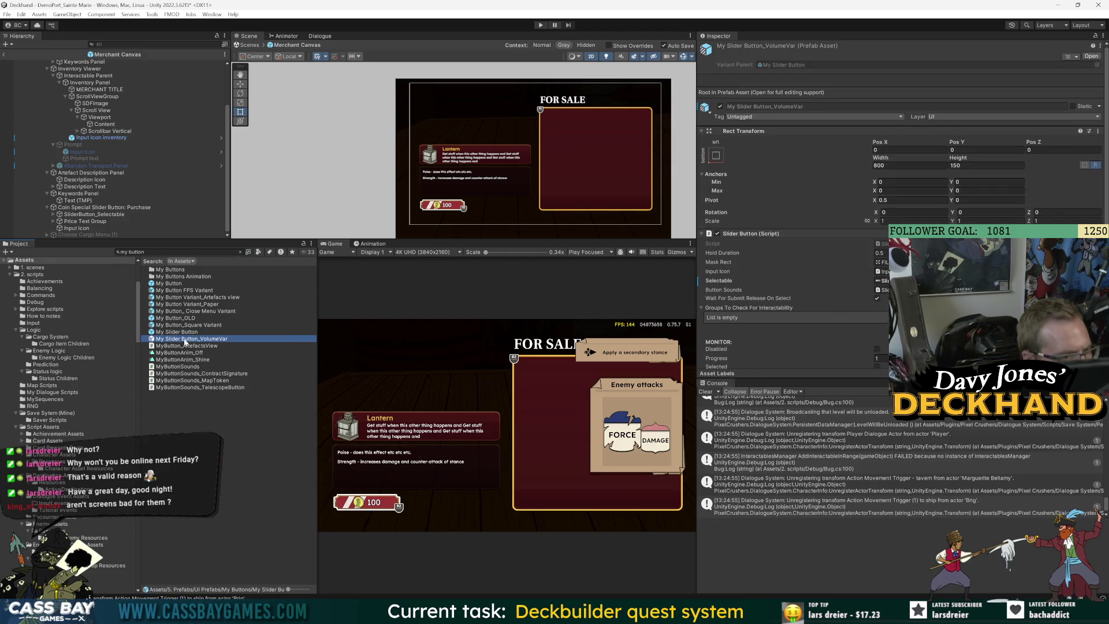
click(175, 321)
click(202, 312)
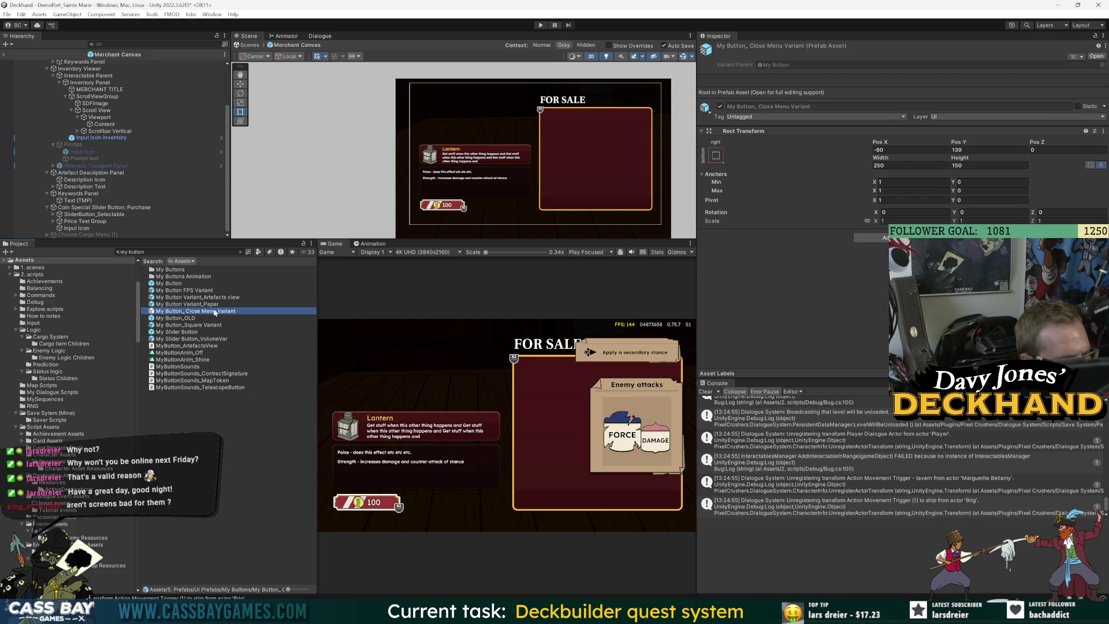
click(161, 283)
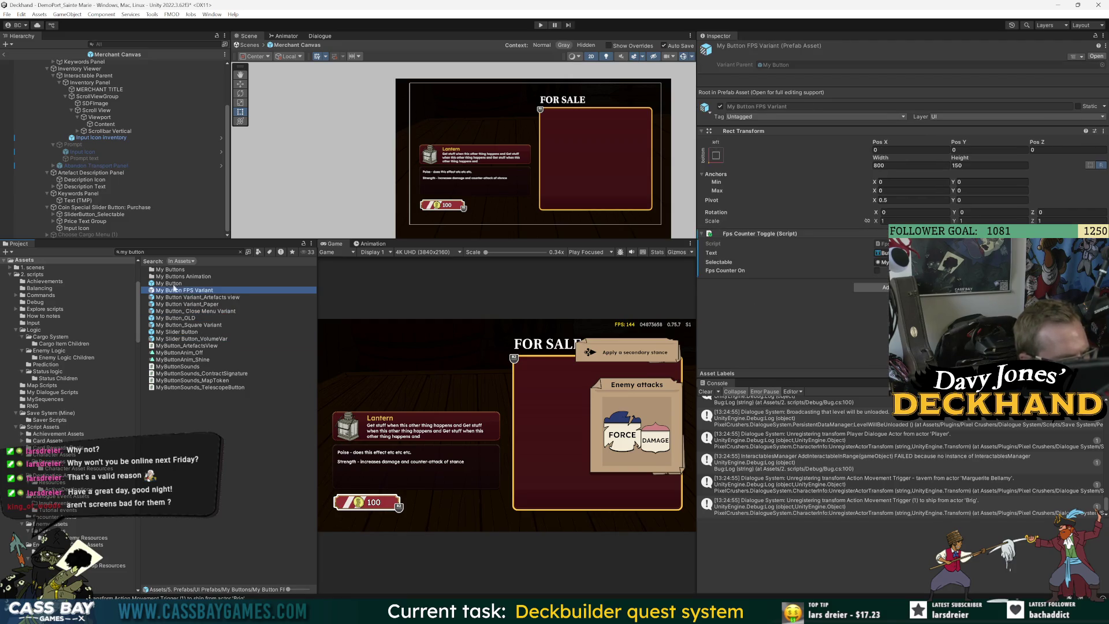
click(211, 291)
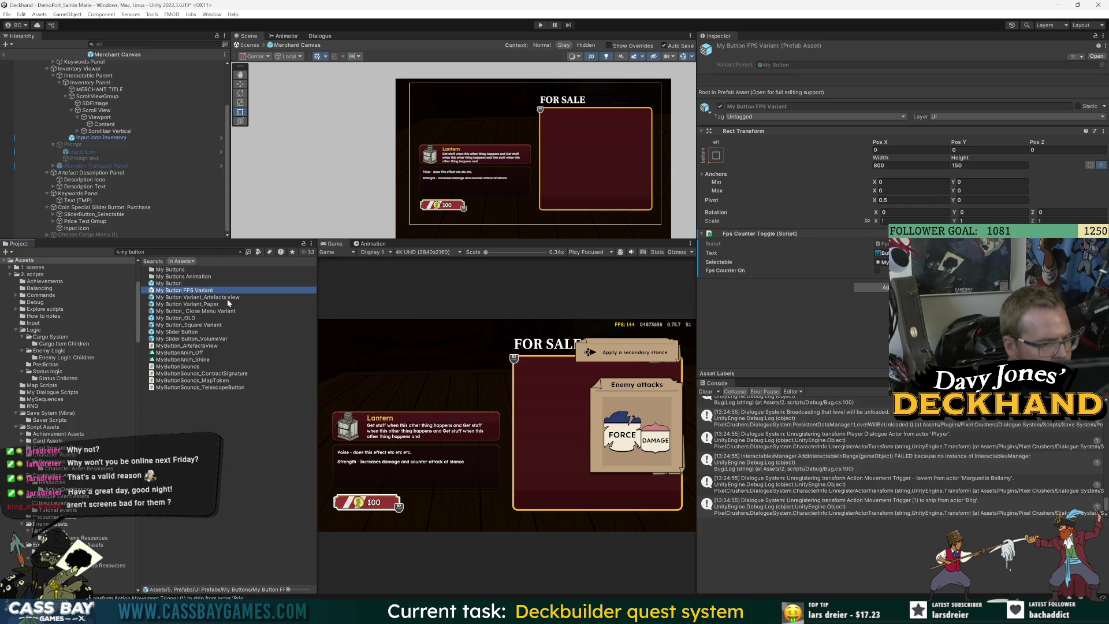
click(227, 298)
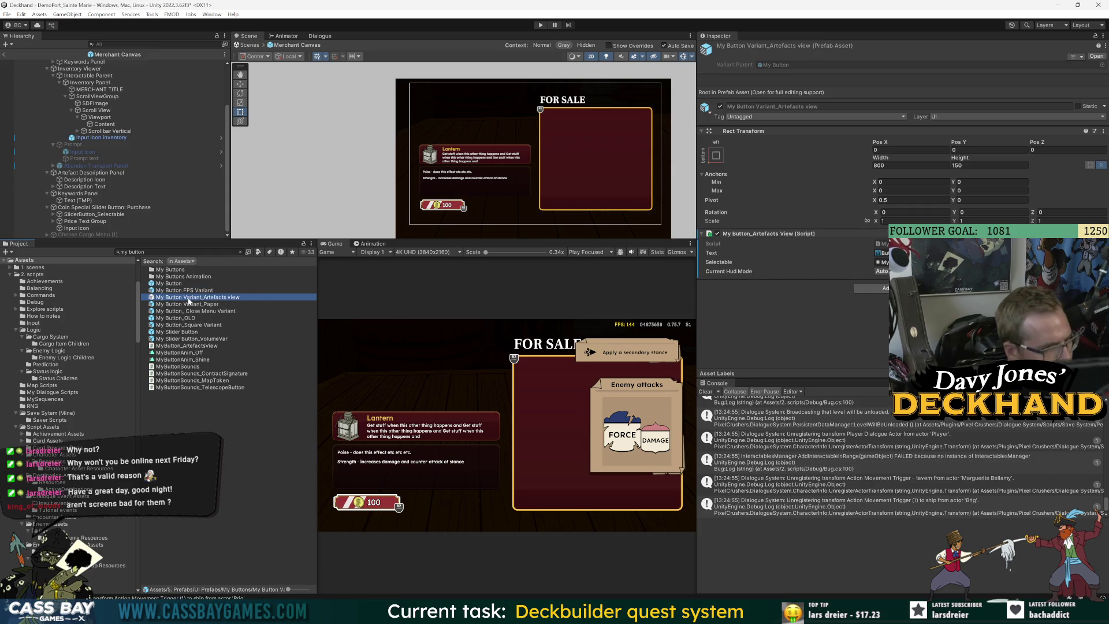
Step: Open the Artefacts view variant and base My Button prefabs, then return and reopen Merchant Canvas
double_click(189, 299)
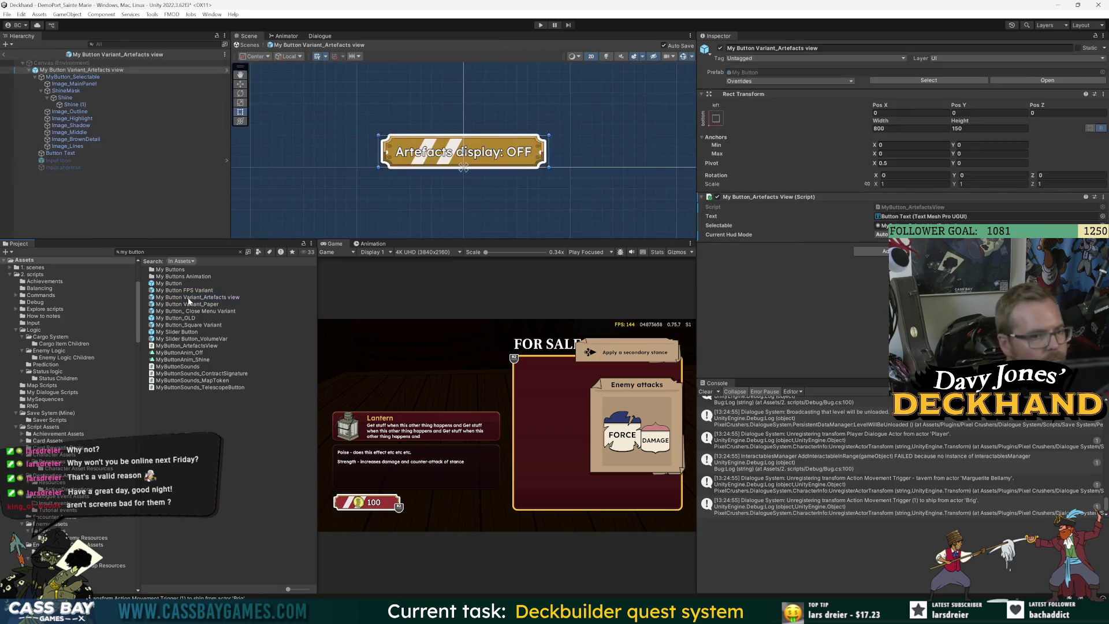
double_click(173, 284)
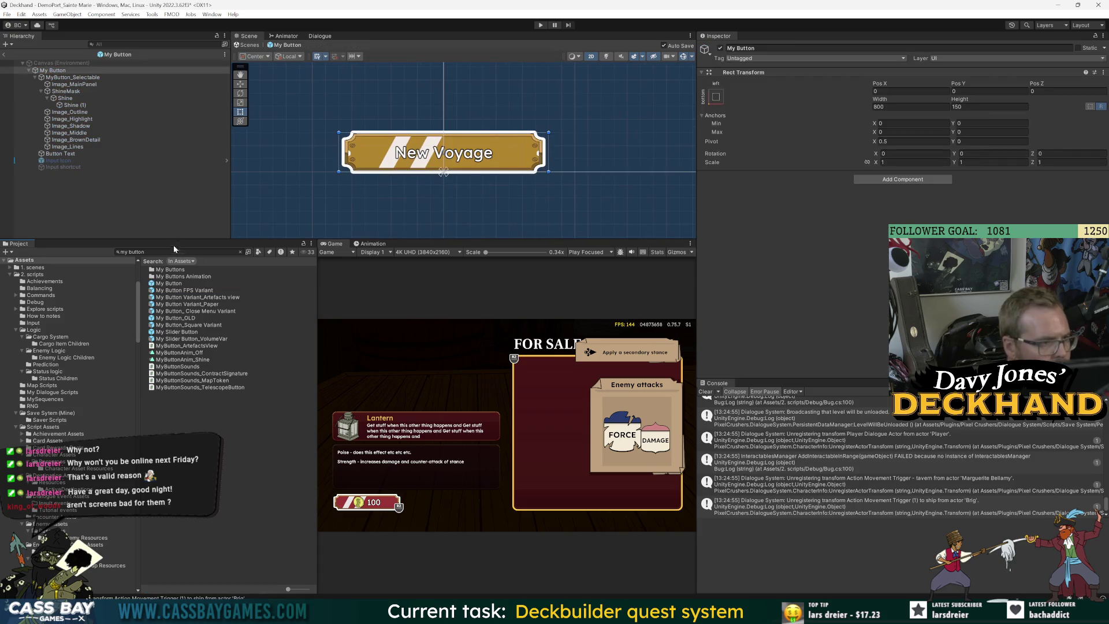
click(4, 55)
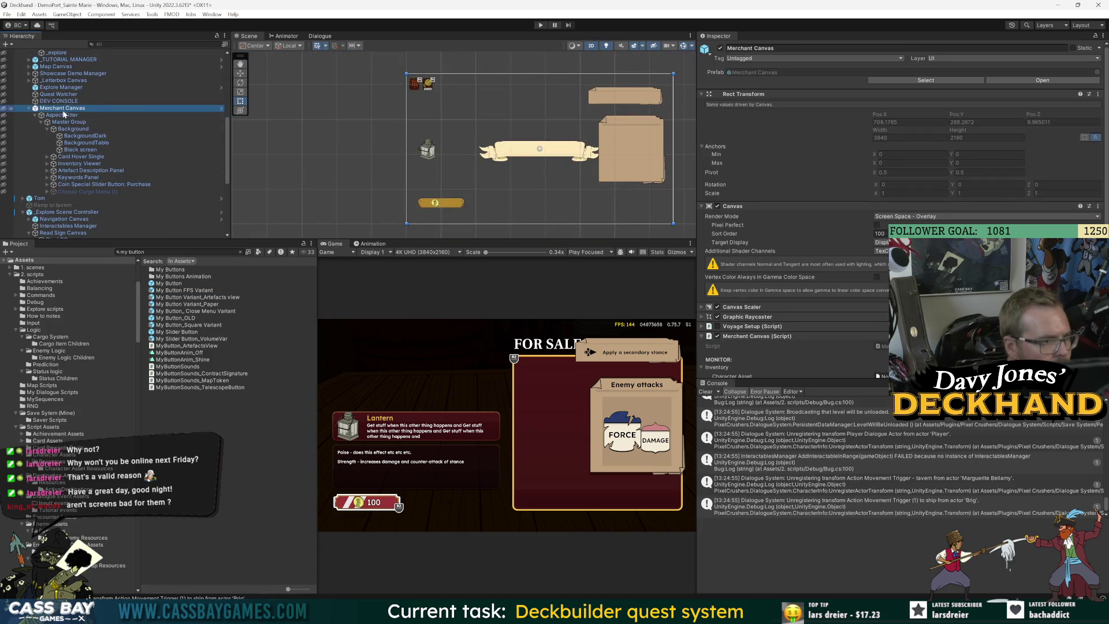
click(1043, 81)
mouse_move(172, 284)
mouse_down()
mouse_move(95, 188)
mouse_move(87, 249)
mouse_move(75, 212)
mouse_up()
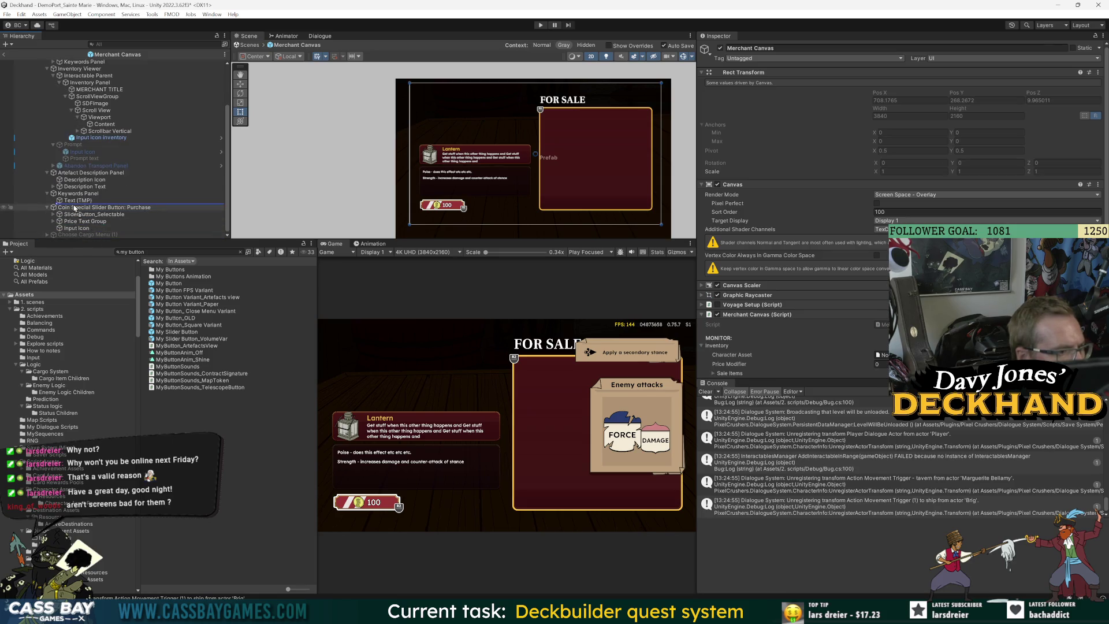
Step: Add a My Button above the coin purchase button and paste the old button's Rect Transform onto it
drag(43, 209, 44, 207)
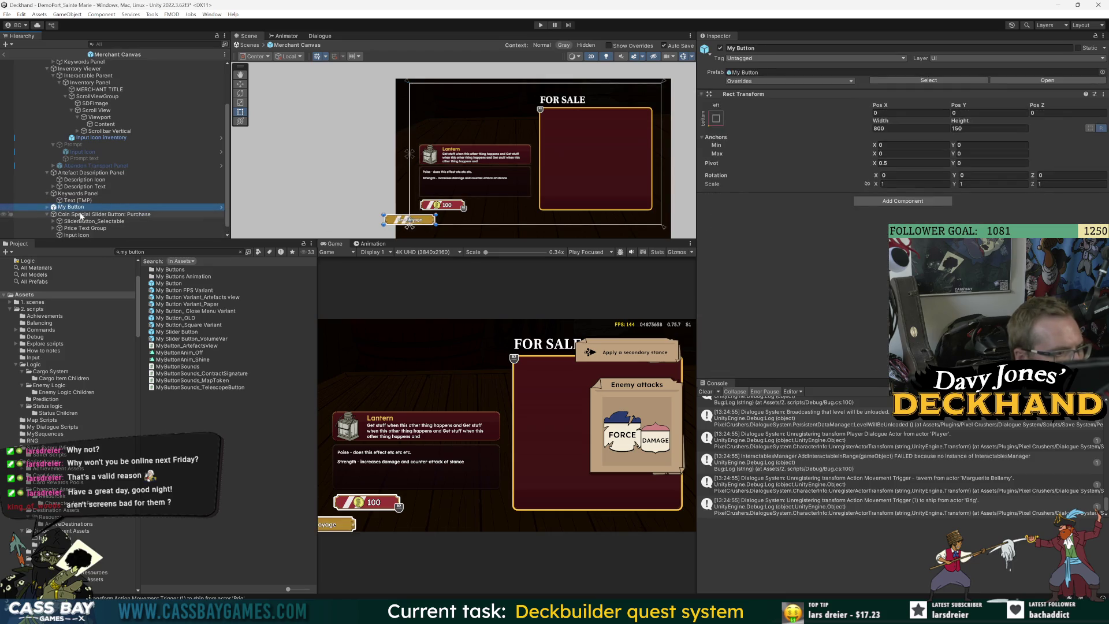
click(81, 214)
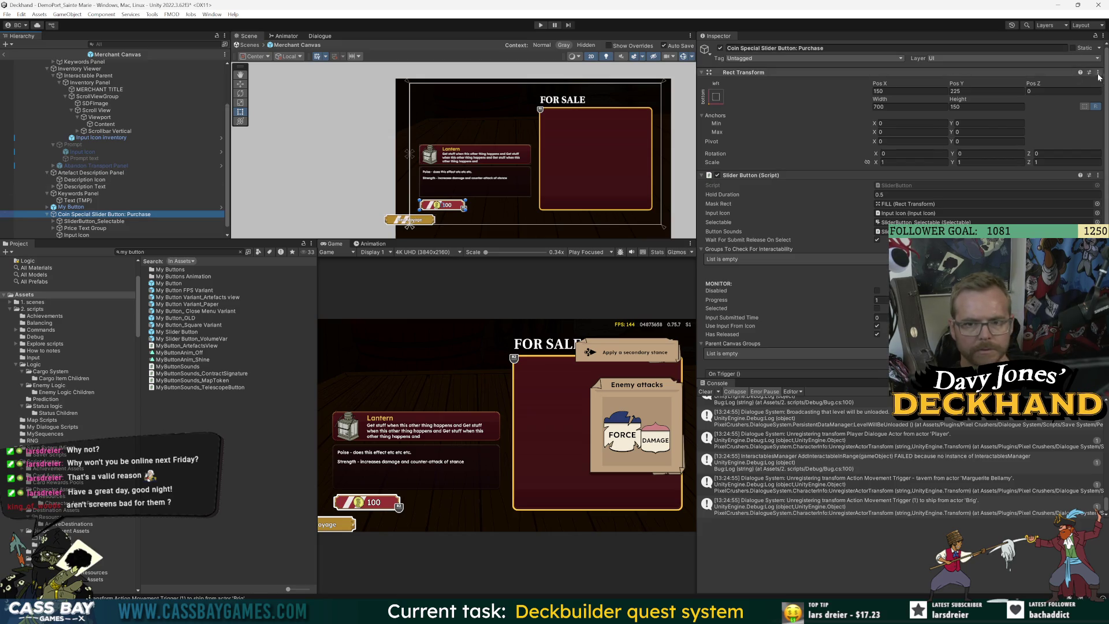
right_click(1047, 74)
mouse_move(1052, 157)
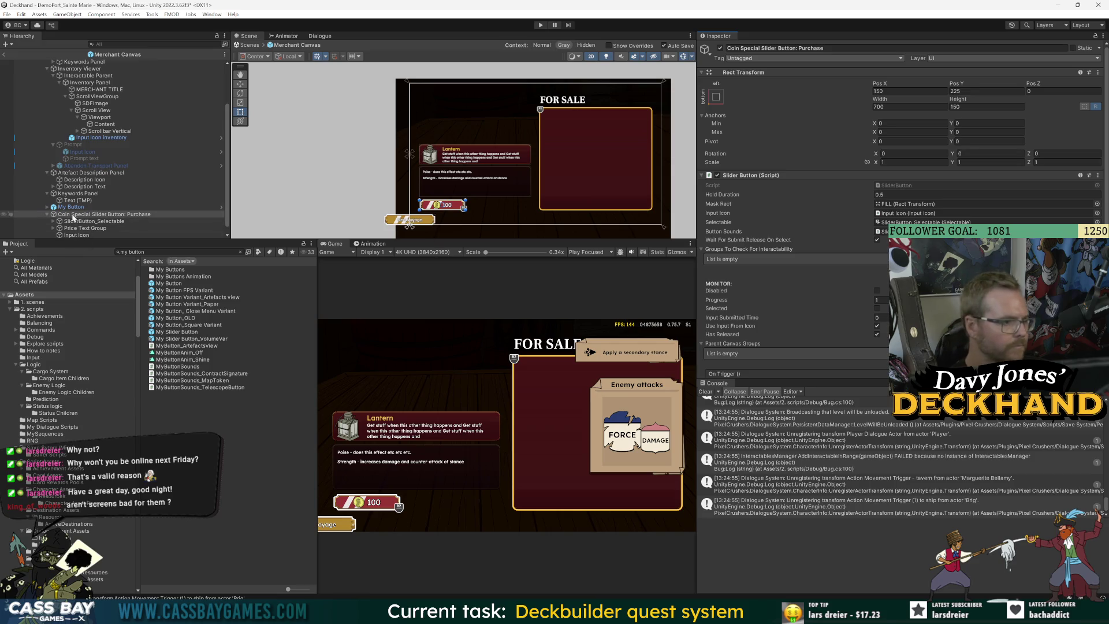
click(104, 207)
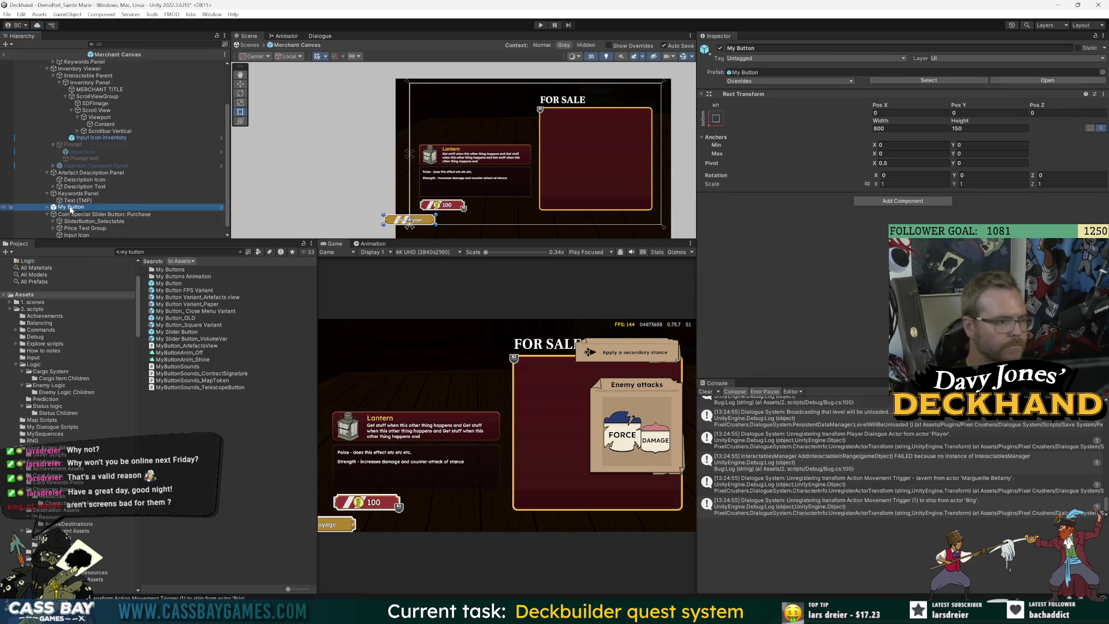
right_click(71, 207)
mouse_move(133, 330)
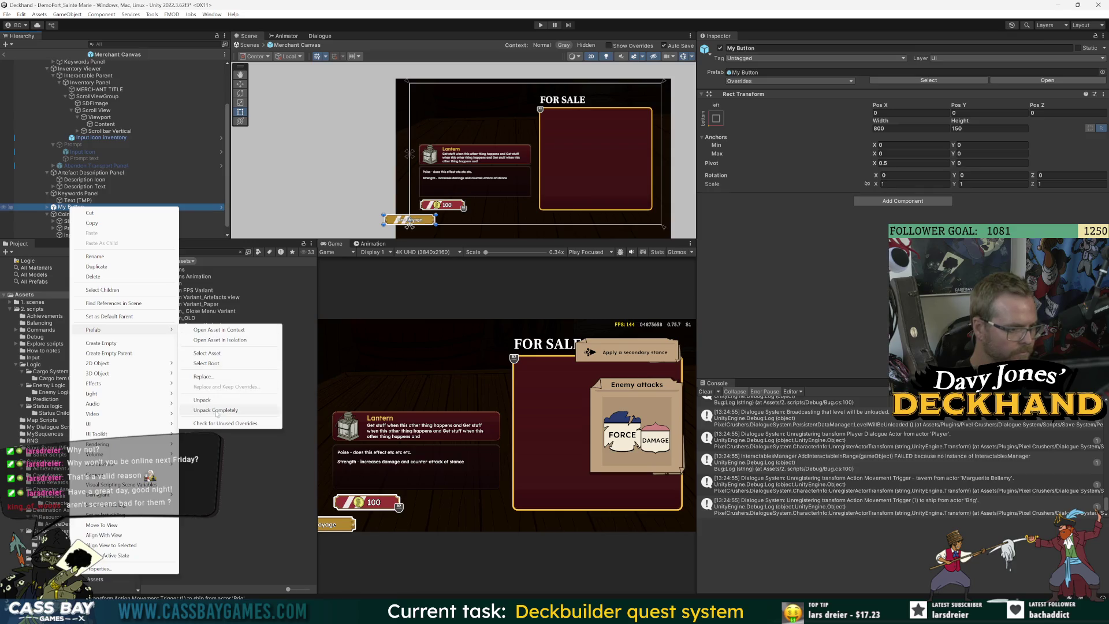
click(75, 214)
click(72, 207)
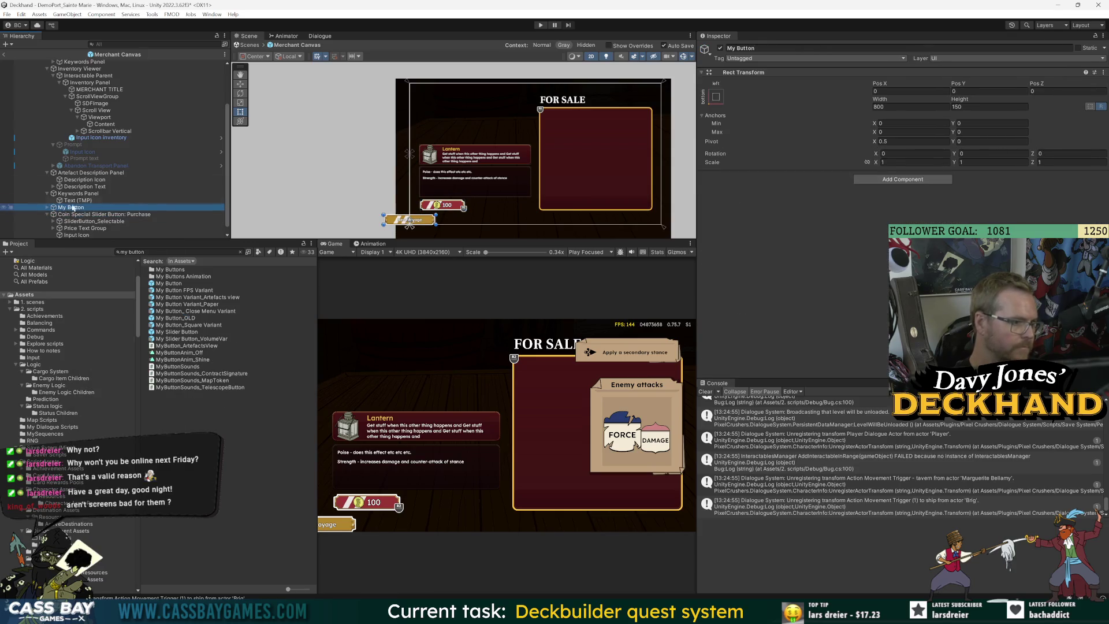
click(1103, 72)
mouse_move(1042, 170)
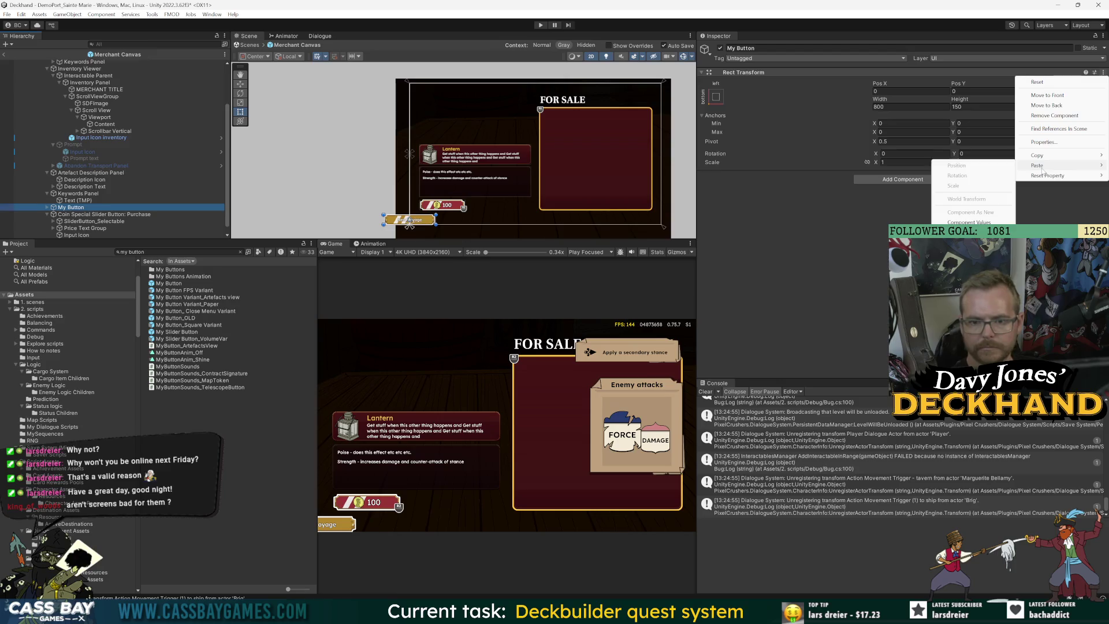
click(969, 221)
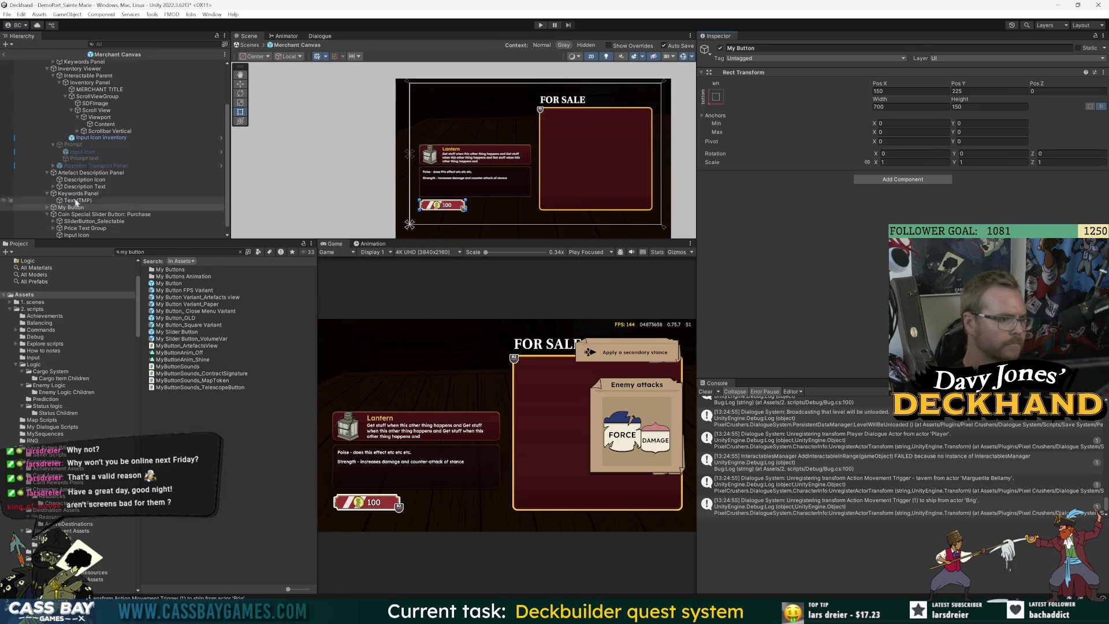
Step: Compare the new button against the old one, leaving the old coin purchase button disabled
click(47, 207)
click(85, 179)
scroll(85, 179, down, 1)
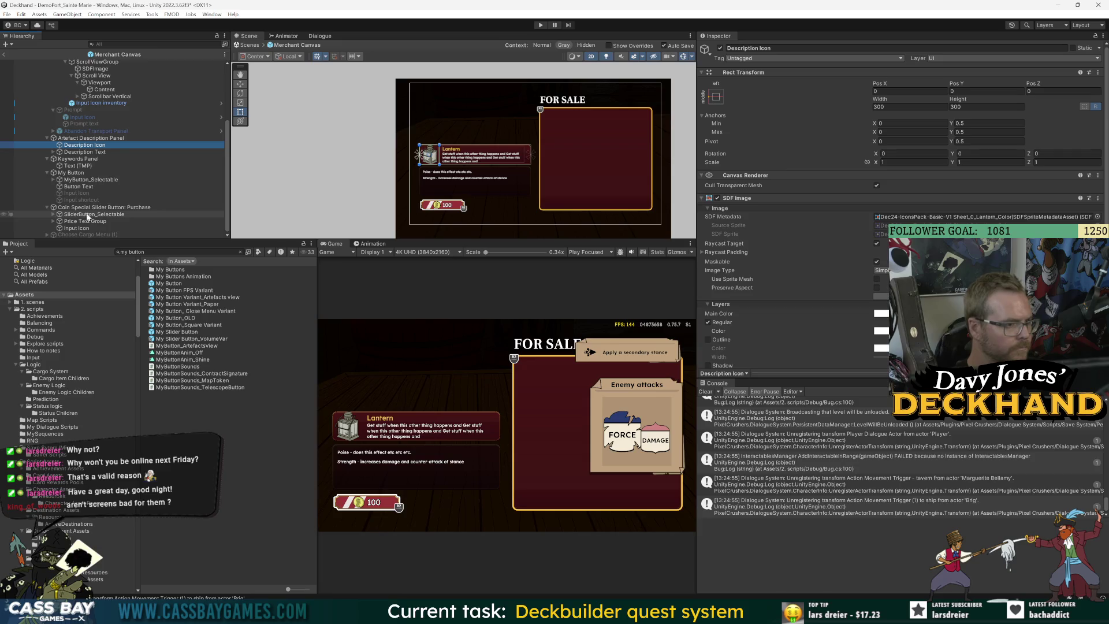
scroll(115, 191, up, 4)
drag(283, 239, 274, 327)
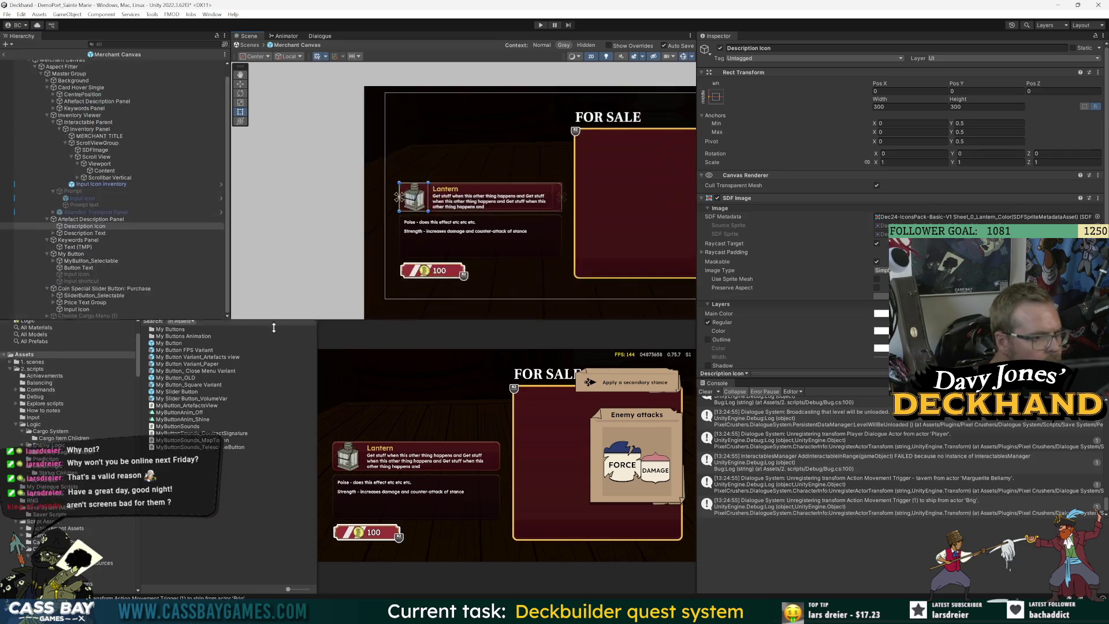
click(72, 263)
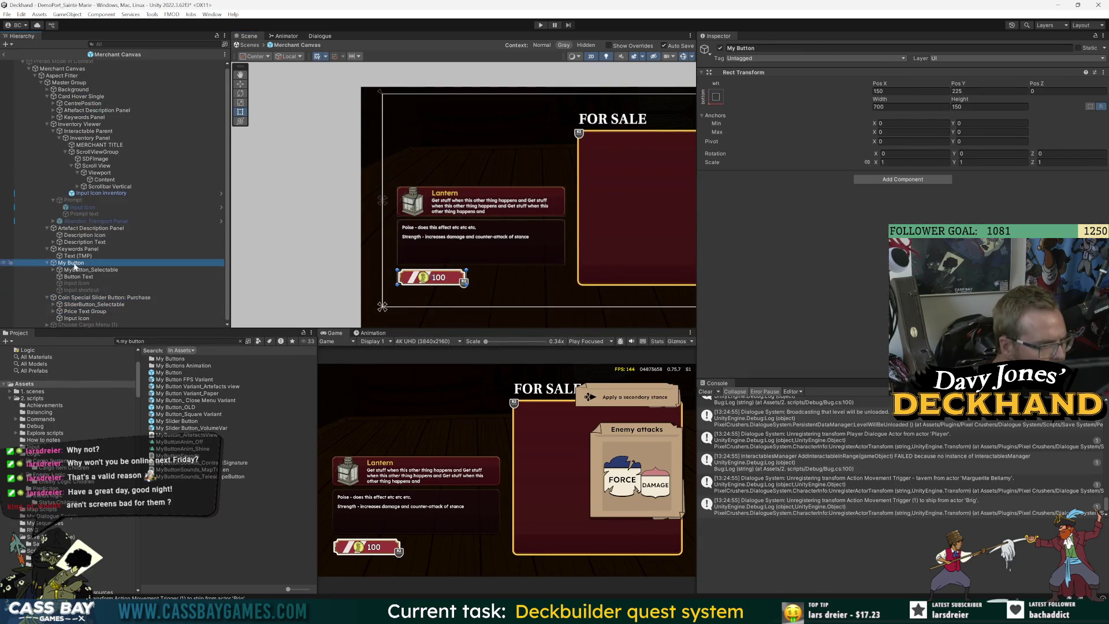
scroll(443, 284, up, 3)
click(427, 272)
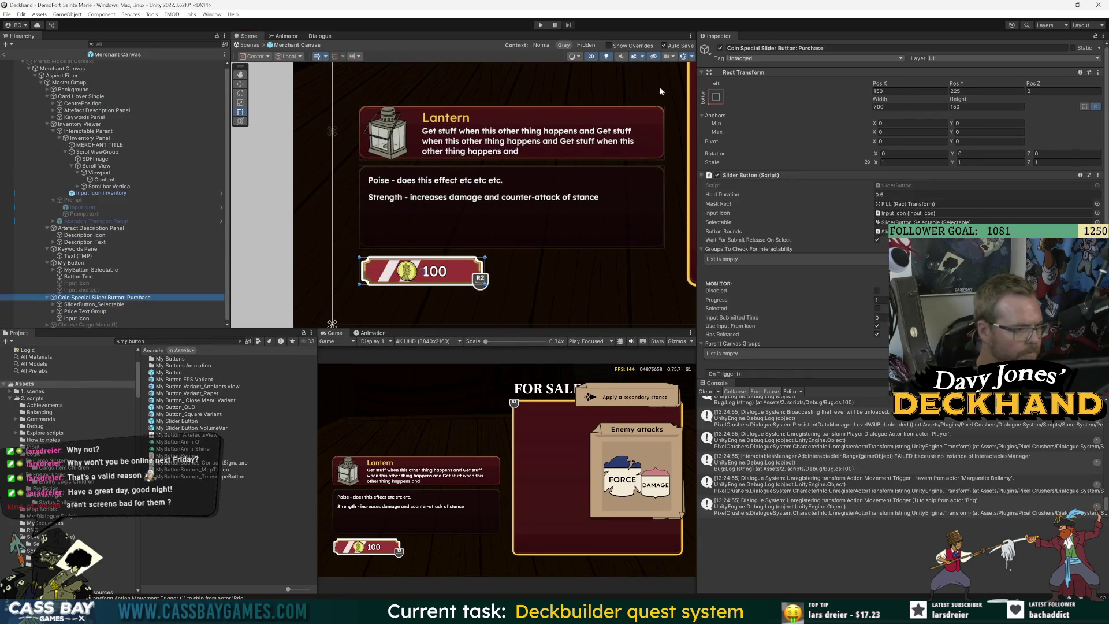
click(720, 48)
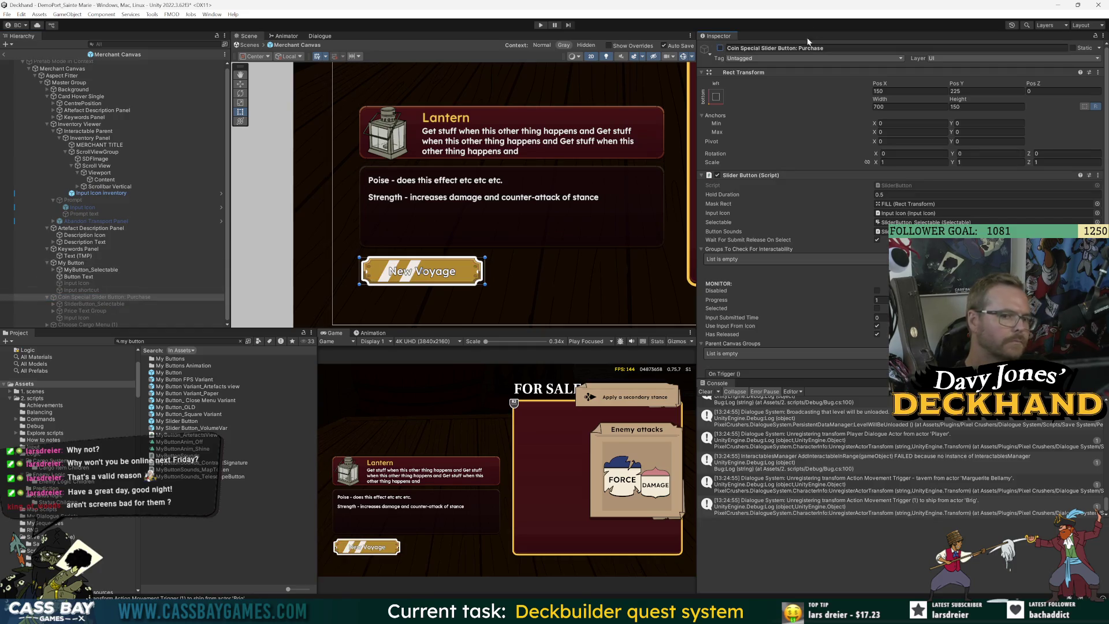
click(720, 48)
click(721, 49)
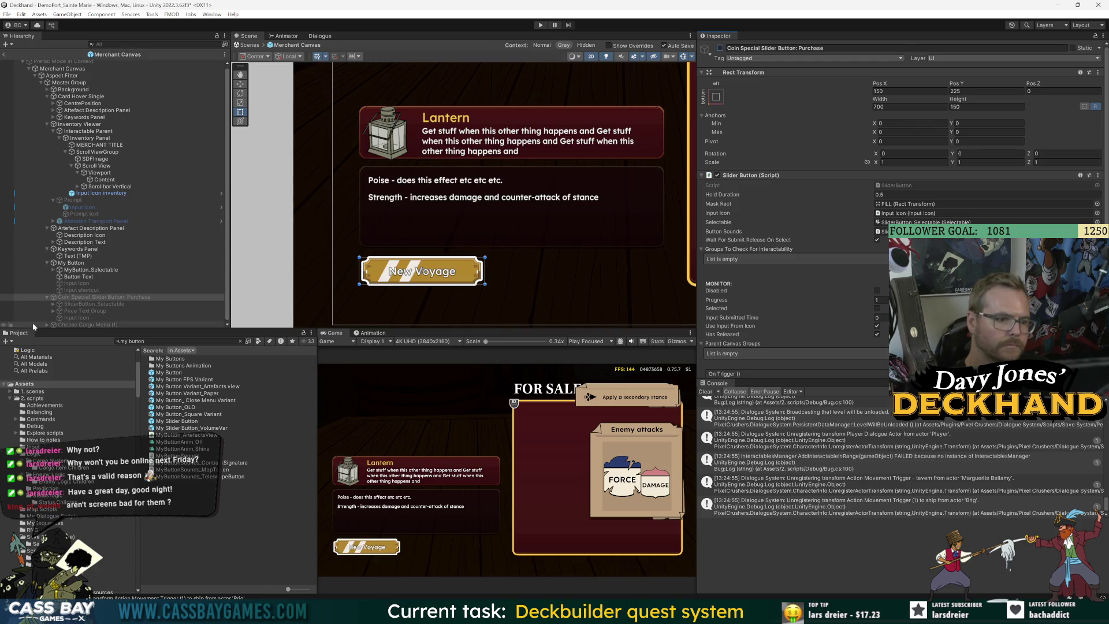
Step: Rename the new button 'Special button: coin purchase' and duplicate Button Text and Price Text Group into it
click(73, 264)
key(F2)
text(Special)
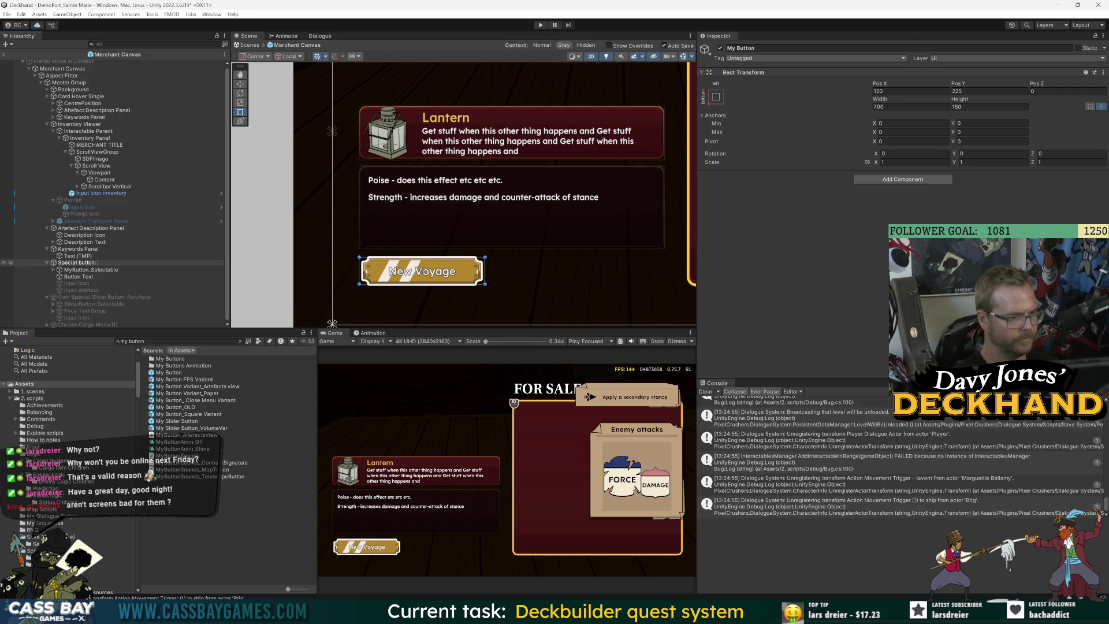
text(e)
key(Return)
click(74, 278)
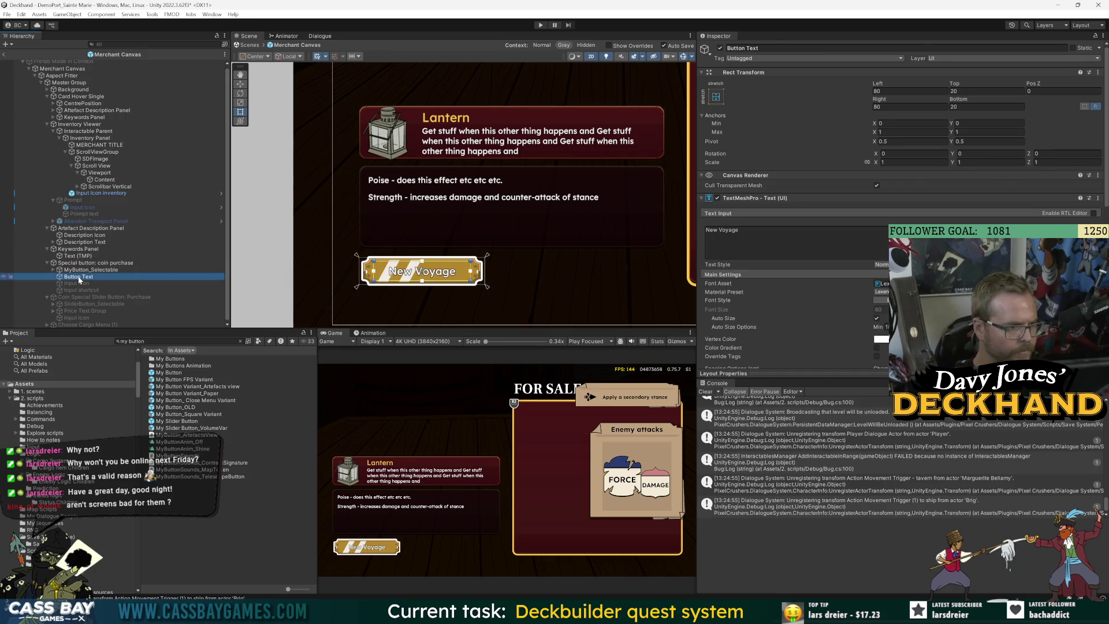
key(ctrl+d)
mouse_move(81, 284)
mouse_down()
mouse_move(126, 280)
mouse_move(101, 315)
mouse_move(81, 264)
mouse_move(77, 274)
mouse_up()
click(102, 312)
key(ctrl+d)
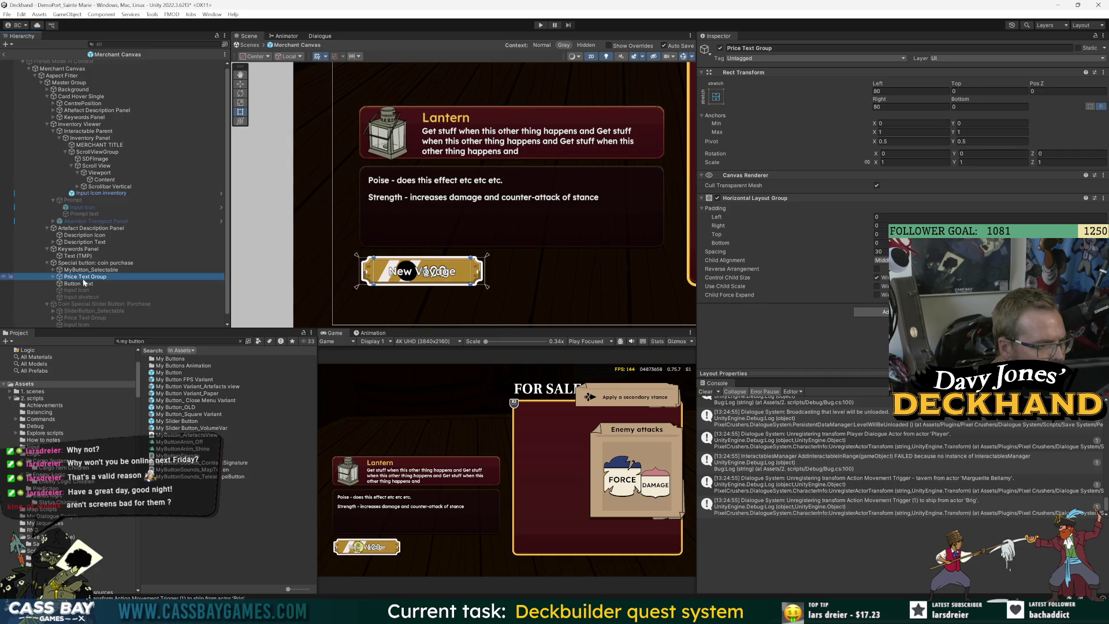
click(84, 283)
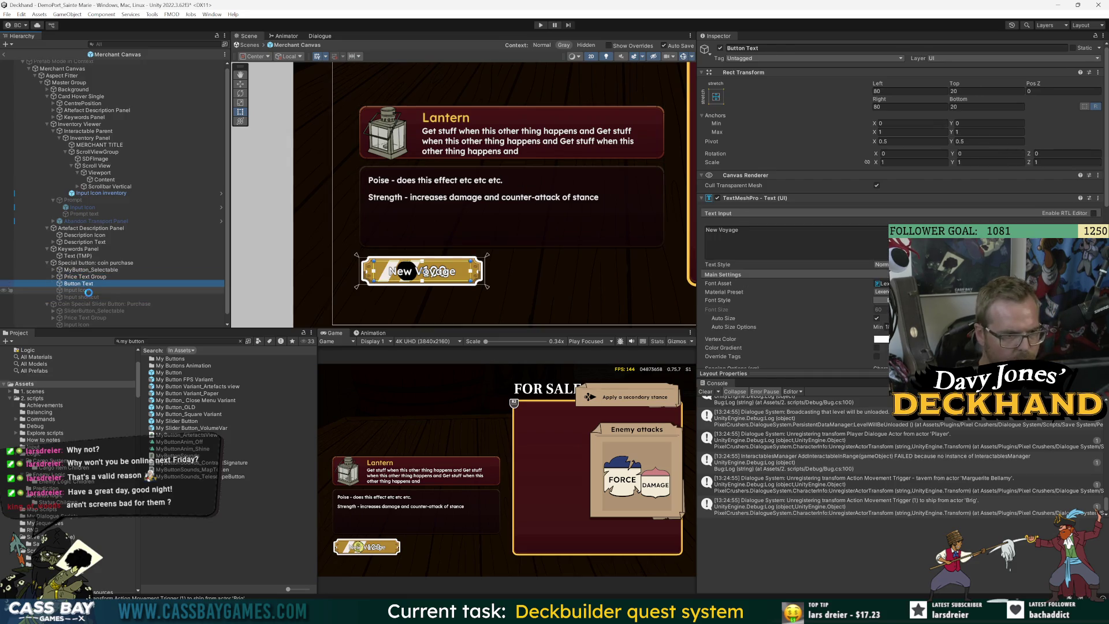
key(Delete)
click(84, 277)
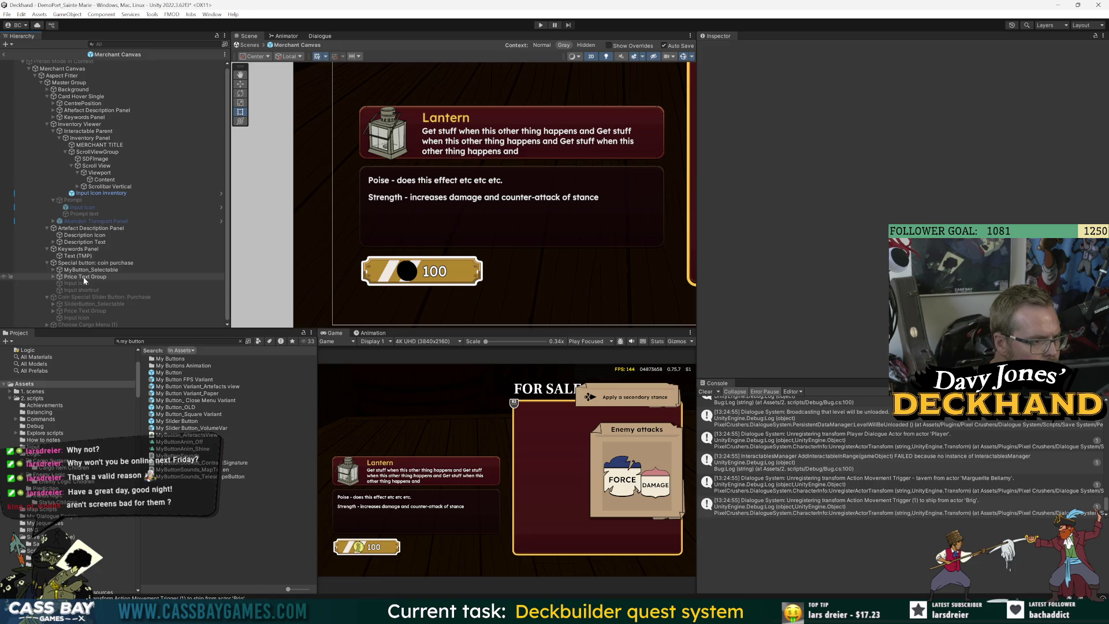
click(52, 277)
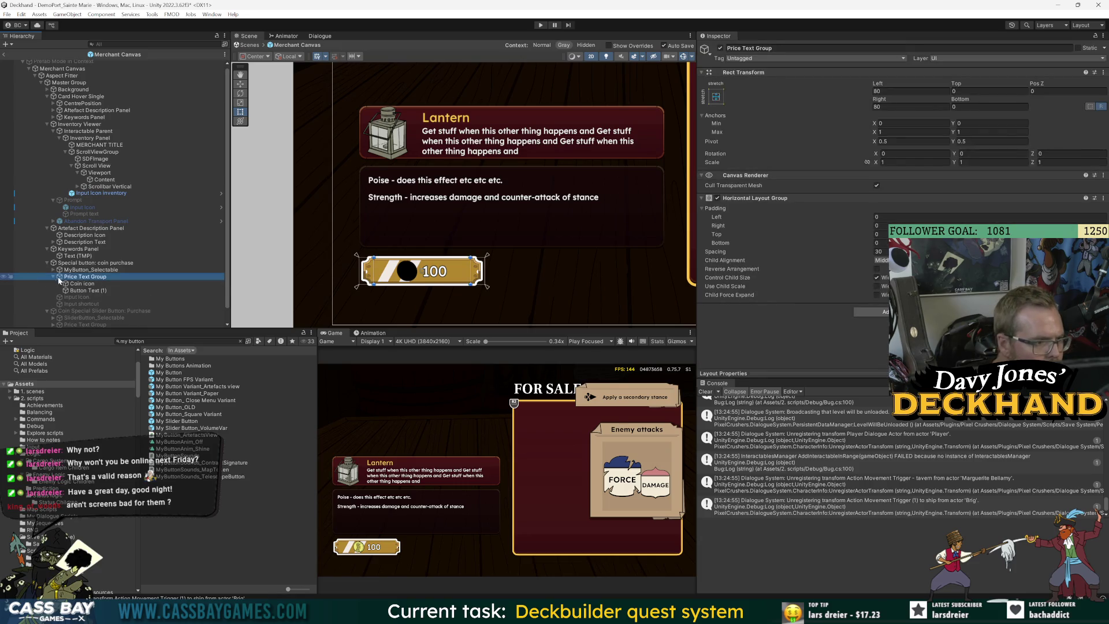
click(86, 284)
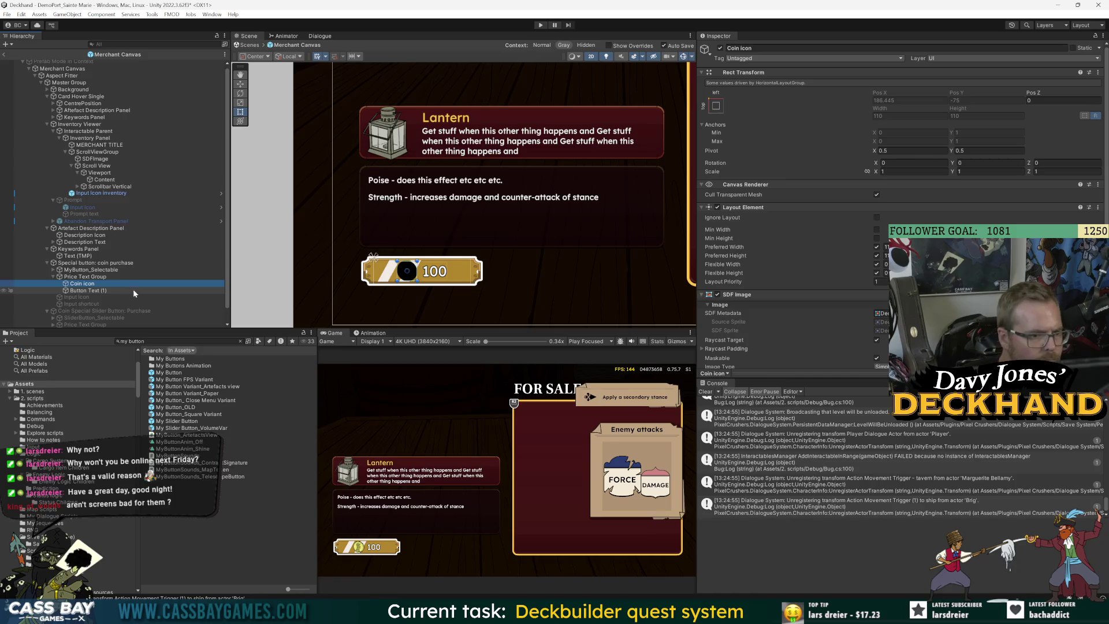
scroll(545, 213, up, 8)
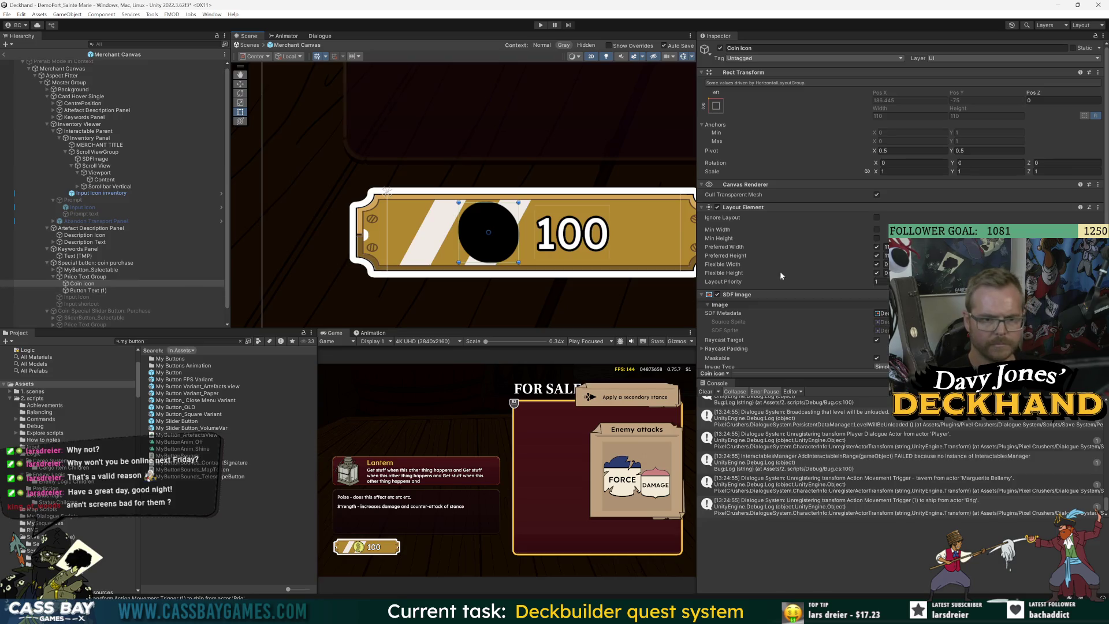
scroll(781, 276, down, 3)
click(439, 249)
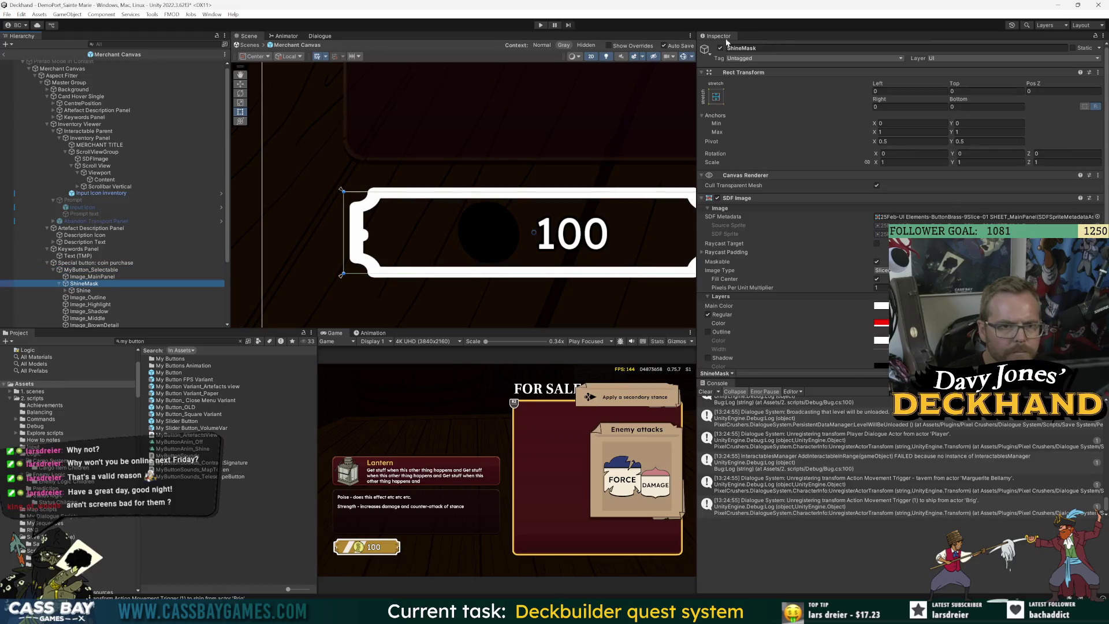
click(88, 298)
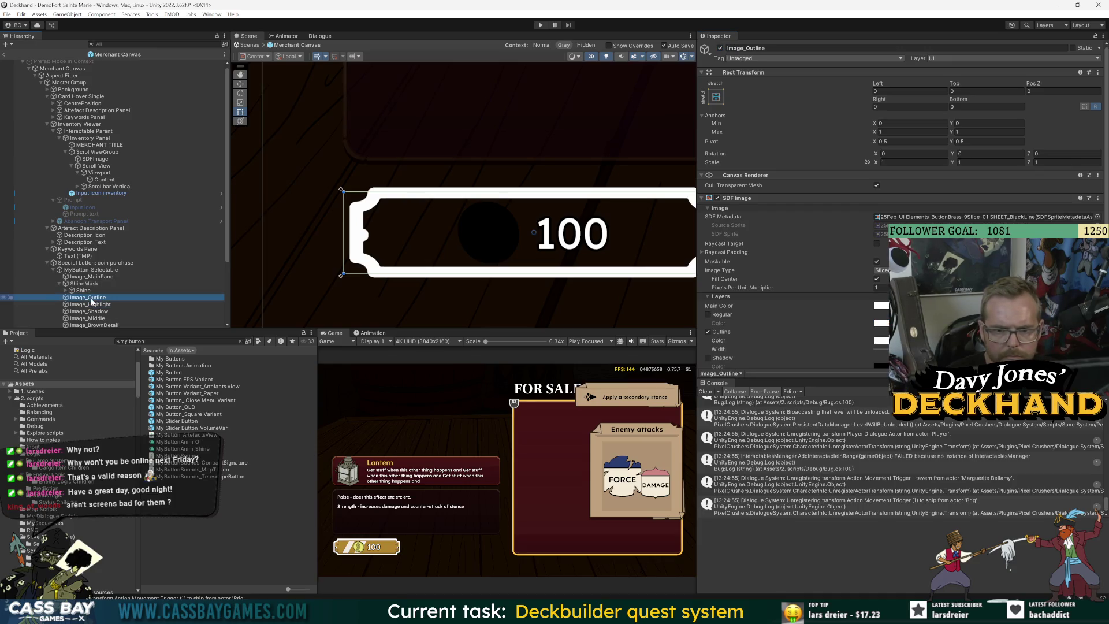
click(95, 263)
click(721, 48)
click(720, 48)
scroll(420, 298, down, 3)
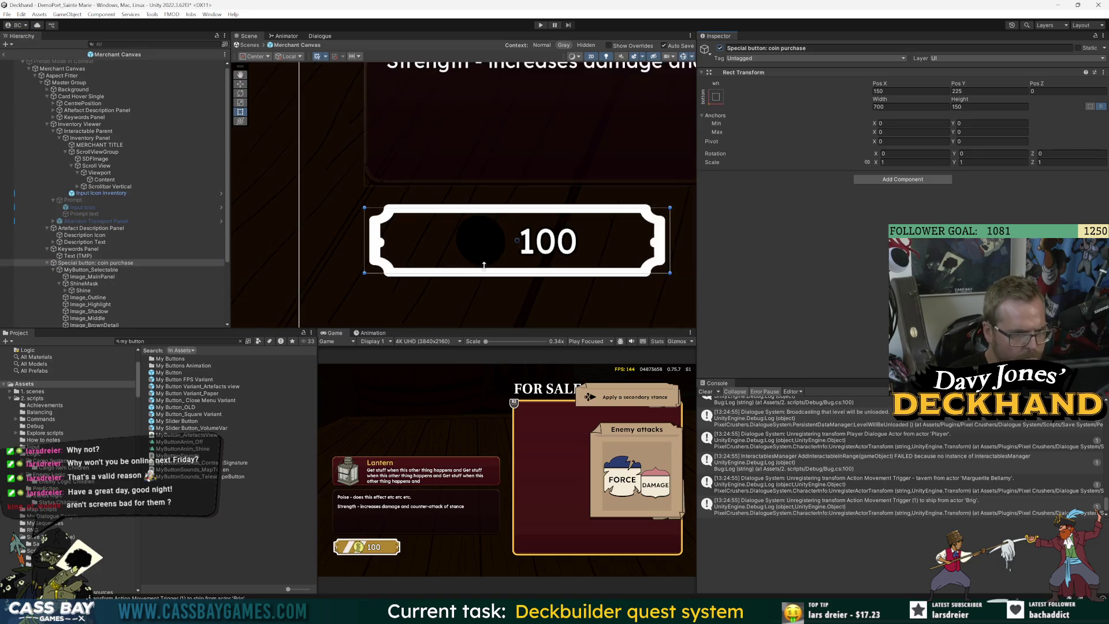
click(156, 125)
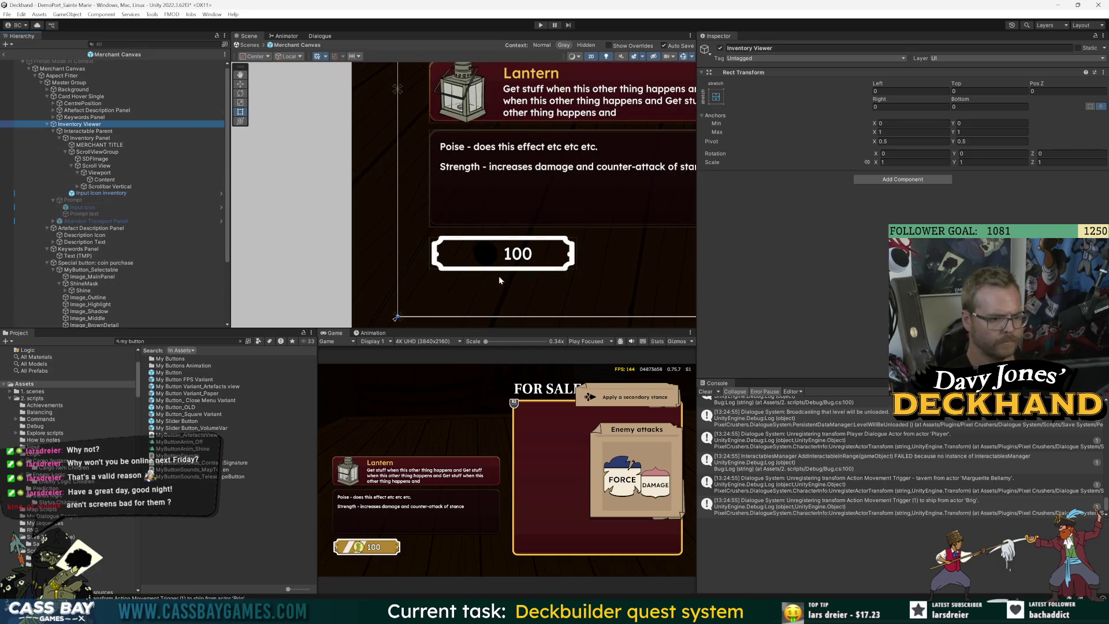
drag(536, 328, 536, 356)
scroll(520, 260, up, 2)
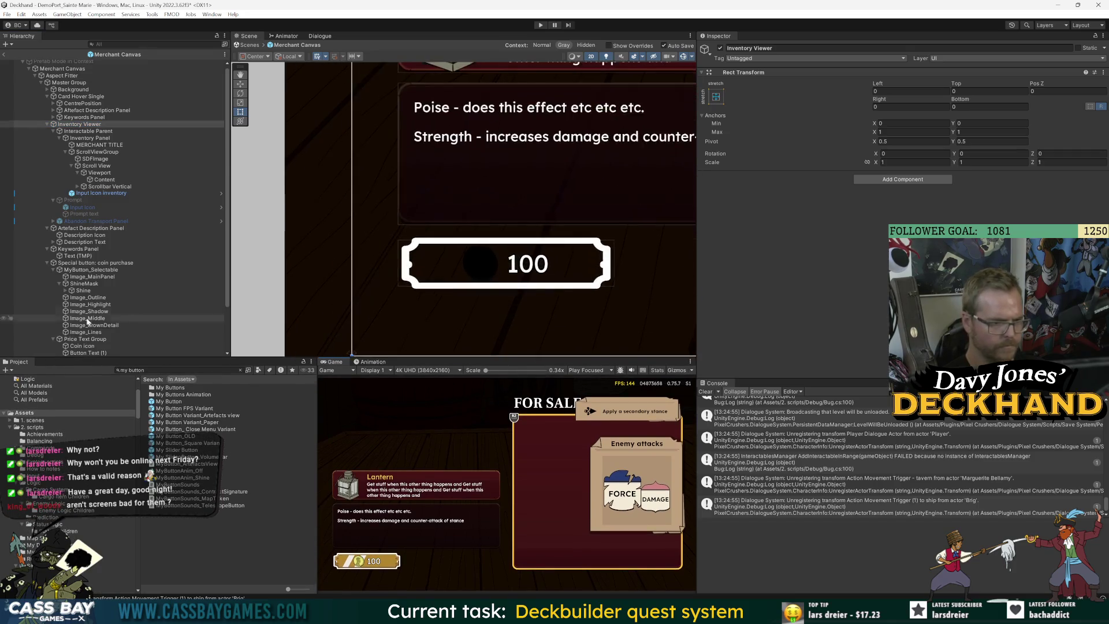
scroll(104, 300, down, 3)
drag(82, 291, 97, 303)
click(99, 298)
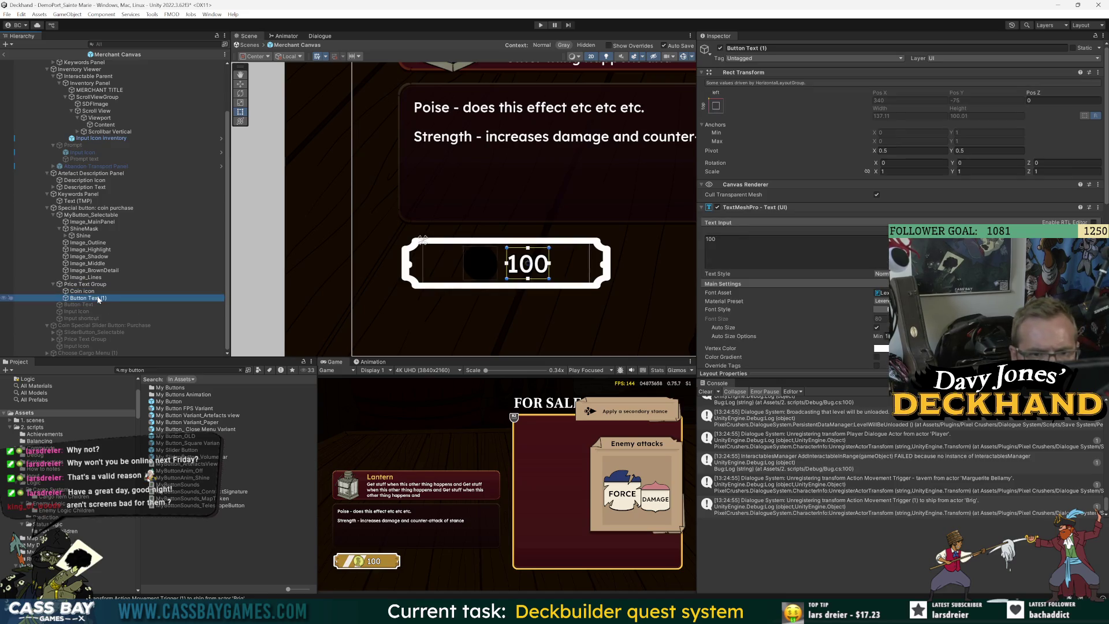
click(4, 297)
click(4, 298)
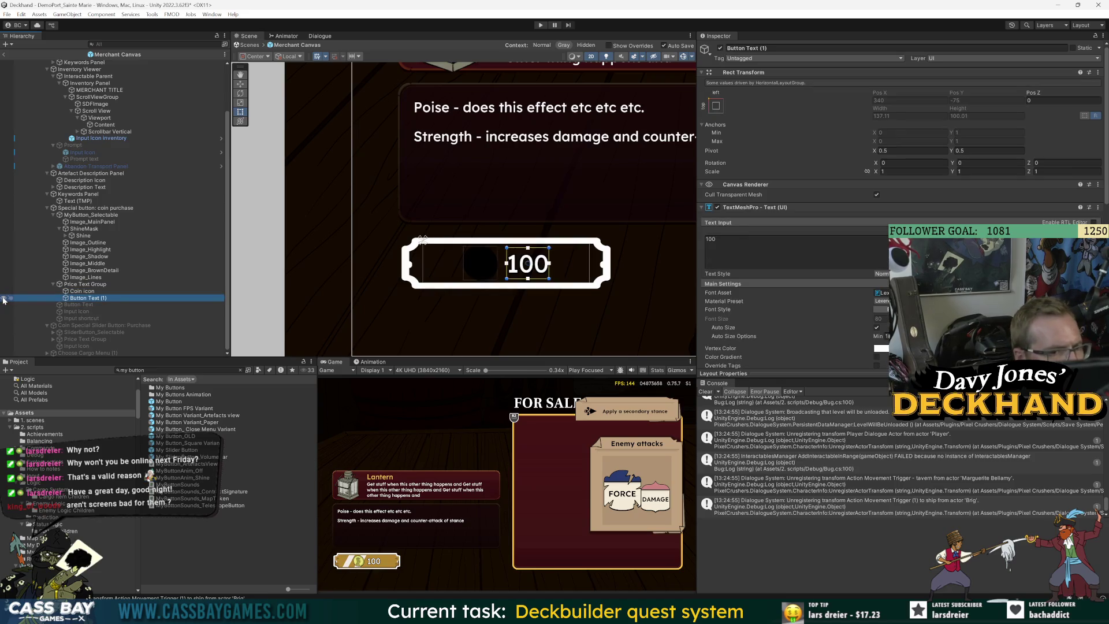
click(576, 46)
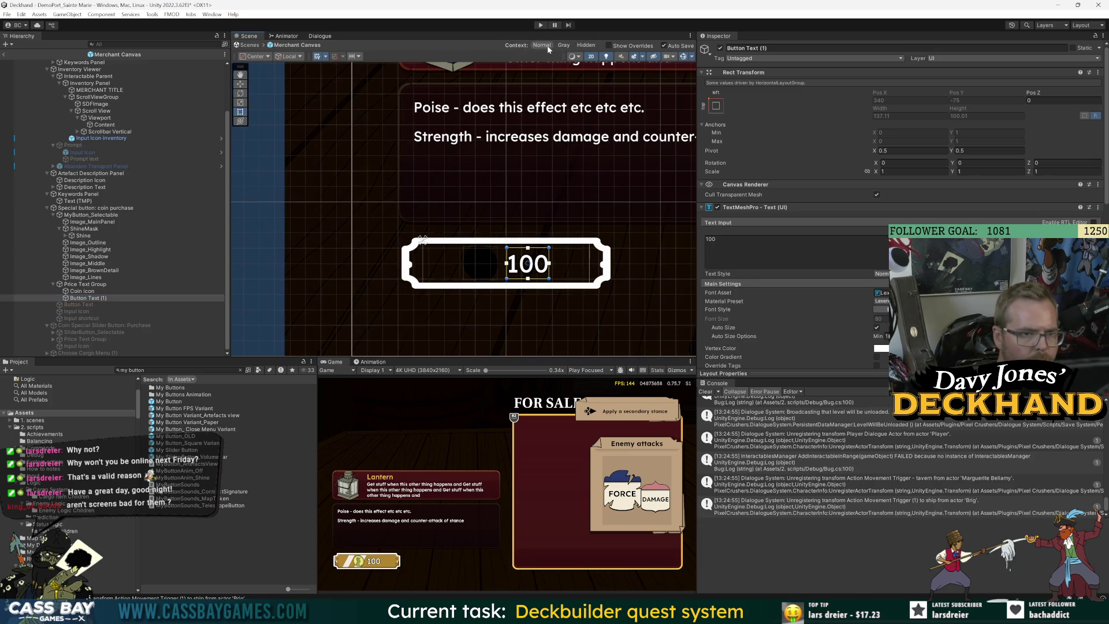
click(563, 46)
click(549, 46)
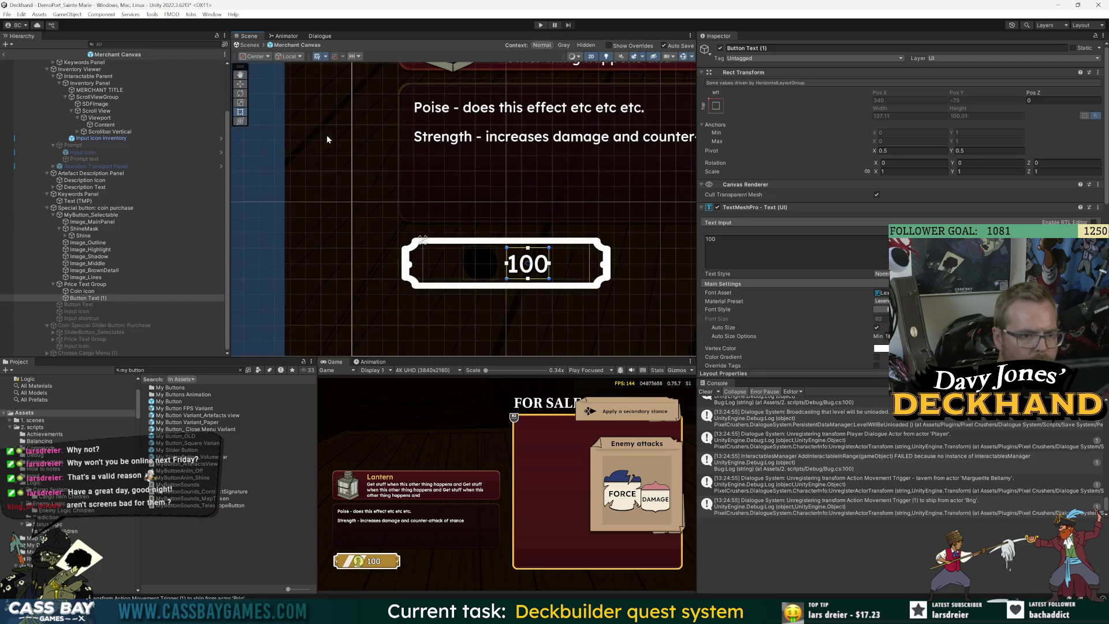
scroll(431, 282, down, 5)
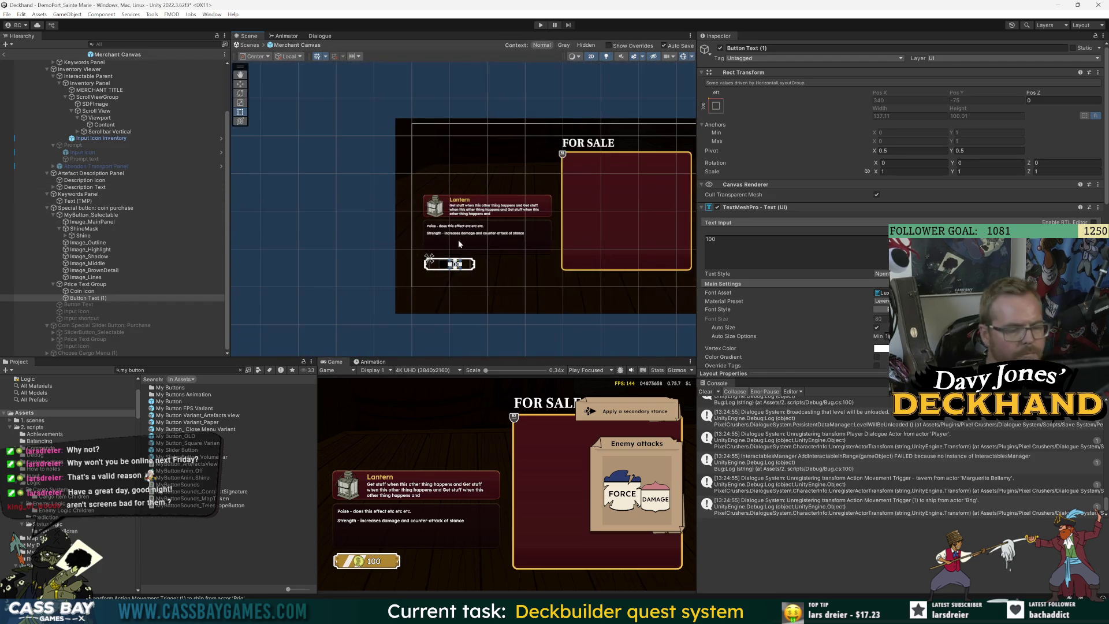
scroll(458, 239, up, 10)
drag(526, 359, 537, 283)
drag(697, 343, 948, 343)
Step: Inspect the Prompt, Image_Outline and Special button: coin purchase objects in the Hierarchy
click(133, 145)
click(86, 243)
scroll(87, 243, down, 3)
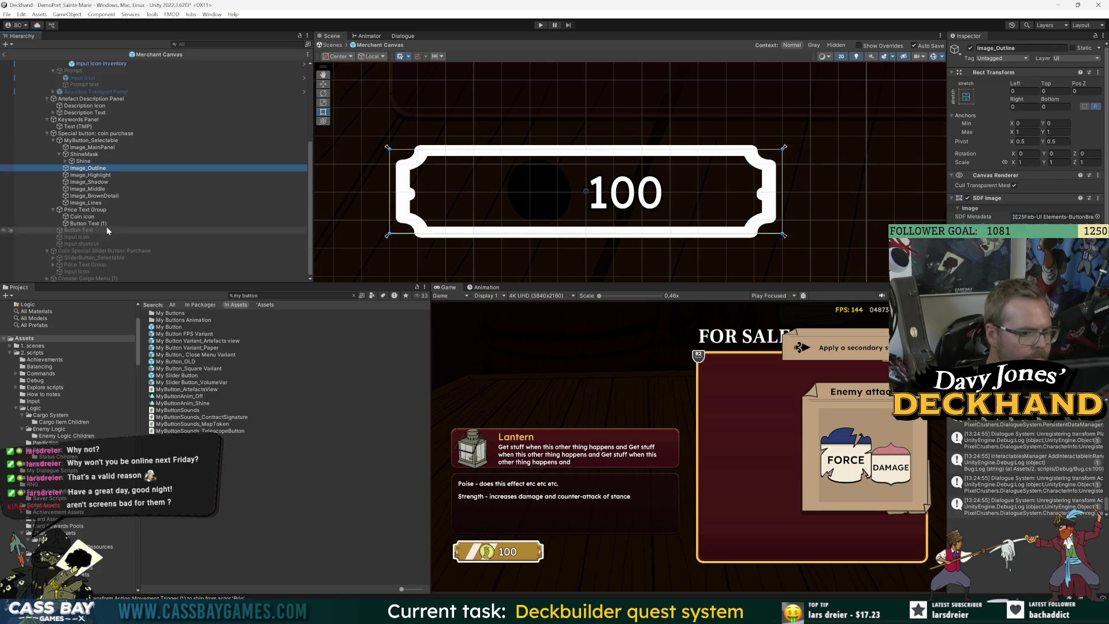
click(78, 134)
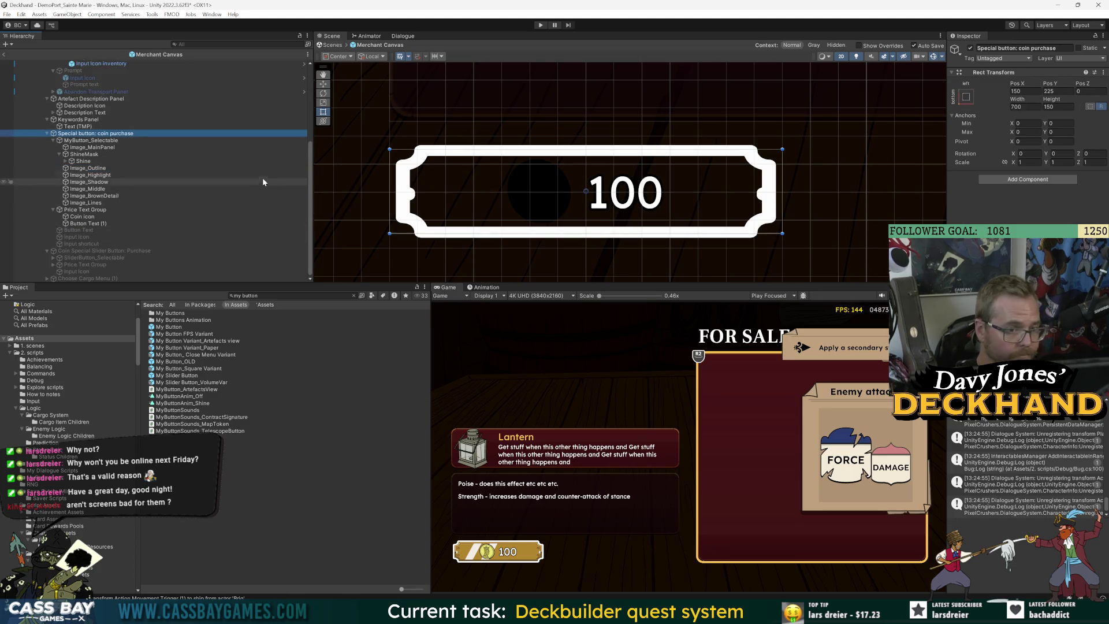
scroll(122, 172, up, 5)
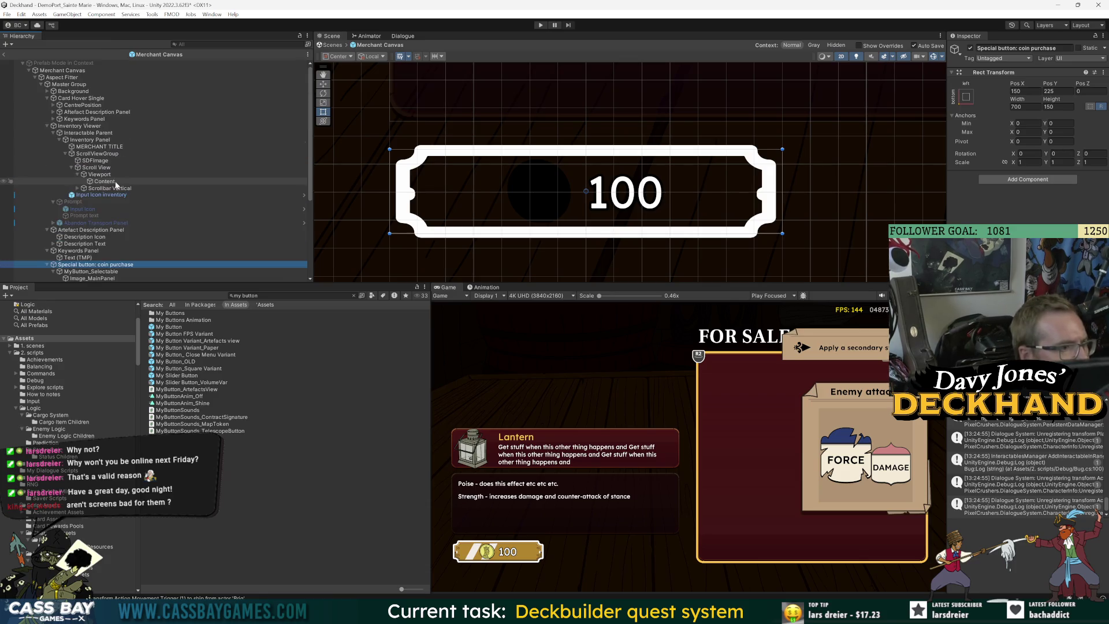
scroll(115, 260, down, 5)
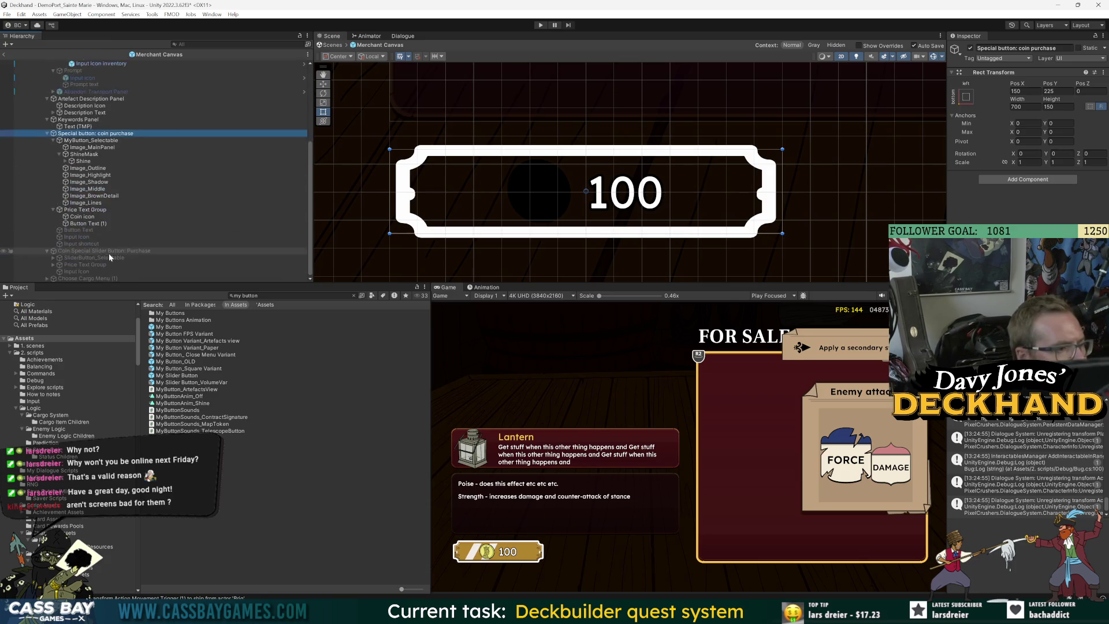
scroll(51, 136, up, 4)
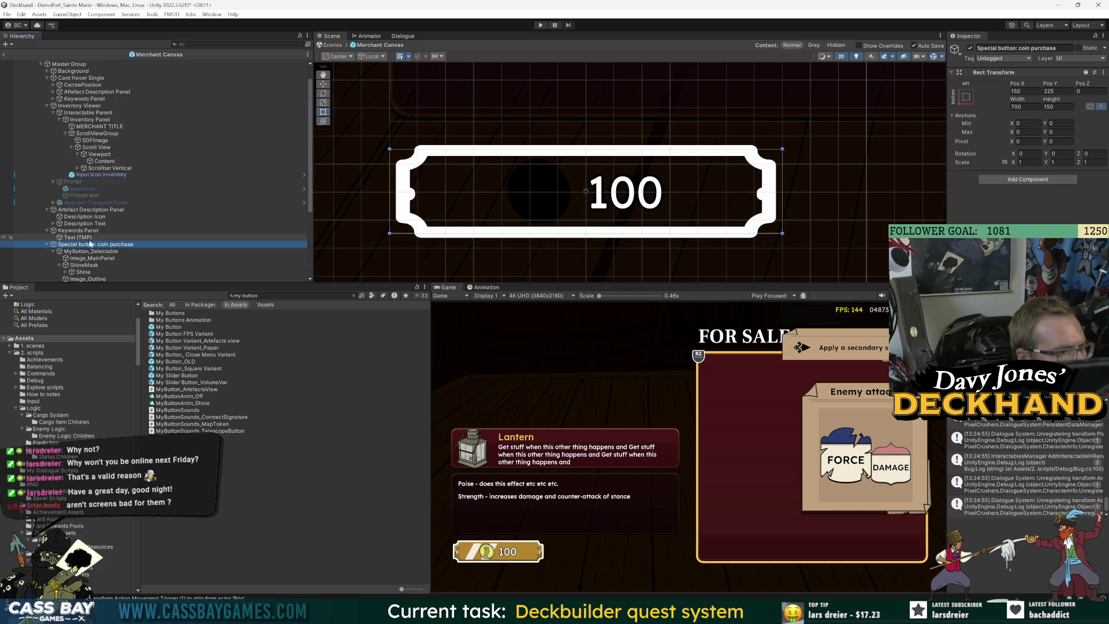
scroll(90, 244, down, 4)
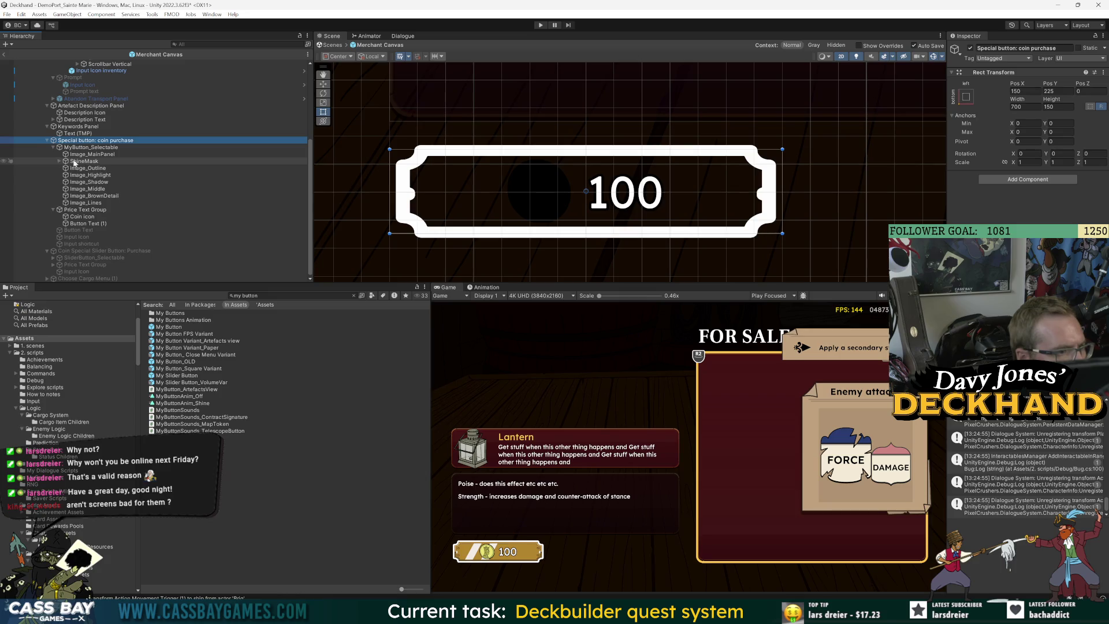
Step: Under MyButton_Selectable, activate the Input shortcut and Input Icon objects so the R2 badge appears
click(53, 147)
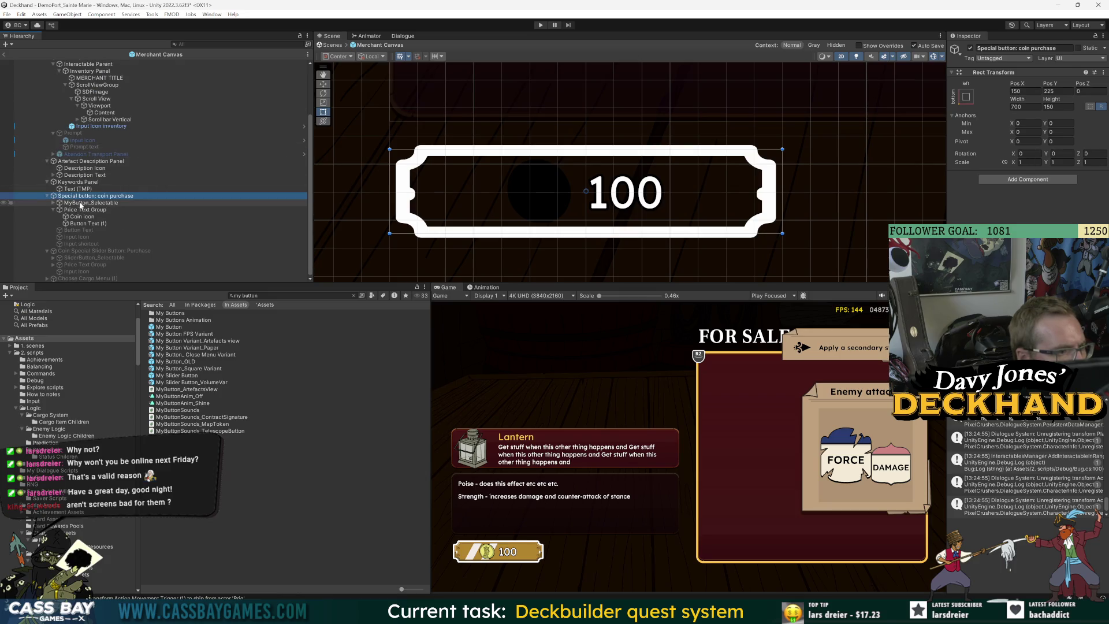
click(80, 202)
key(Right)
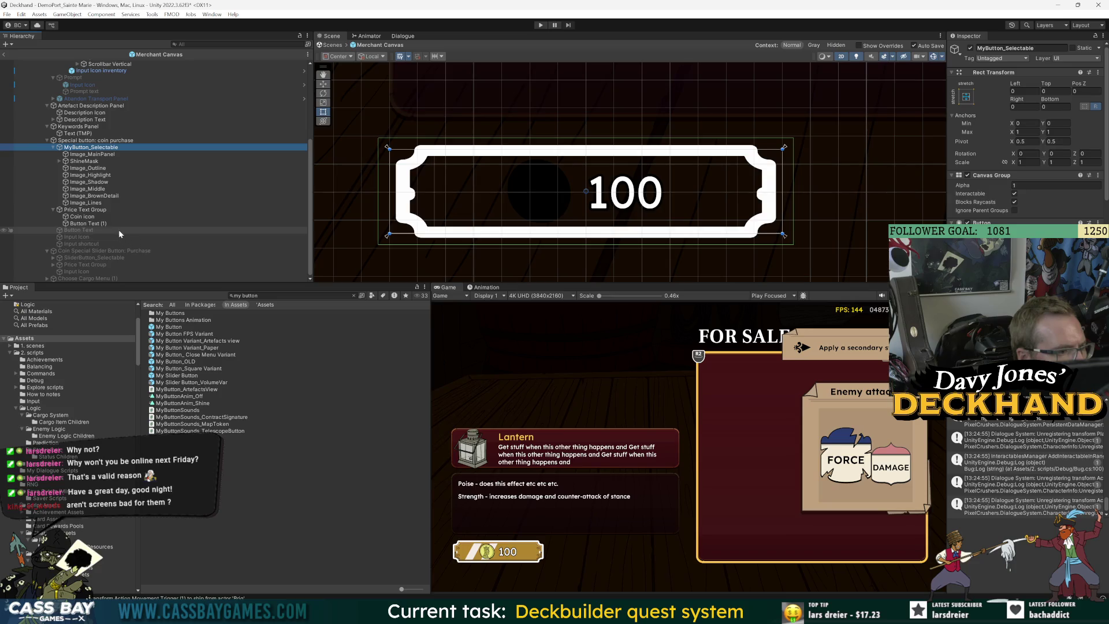
click(86, 243)
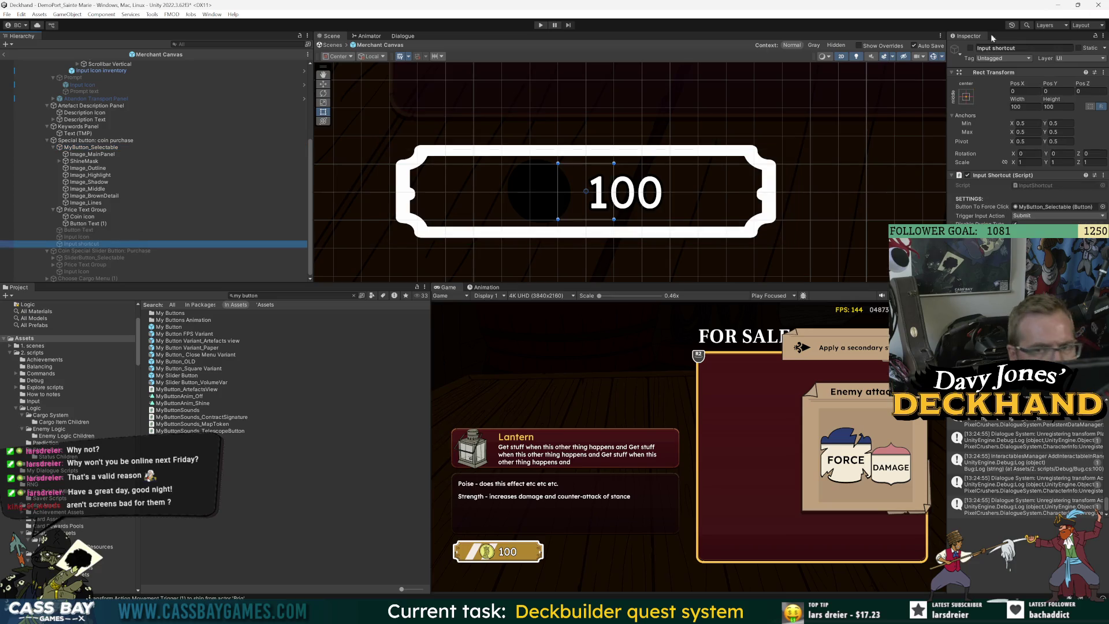
click(971, 48)
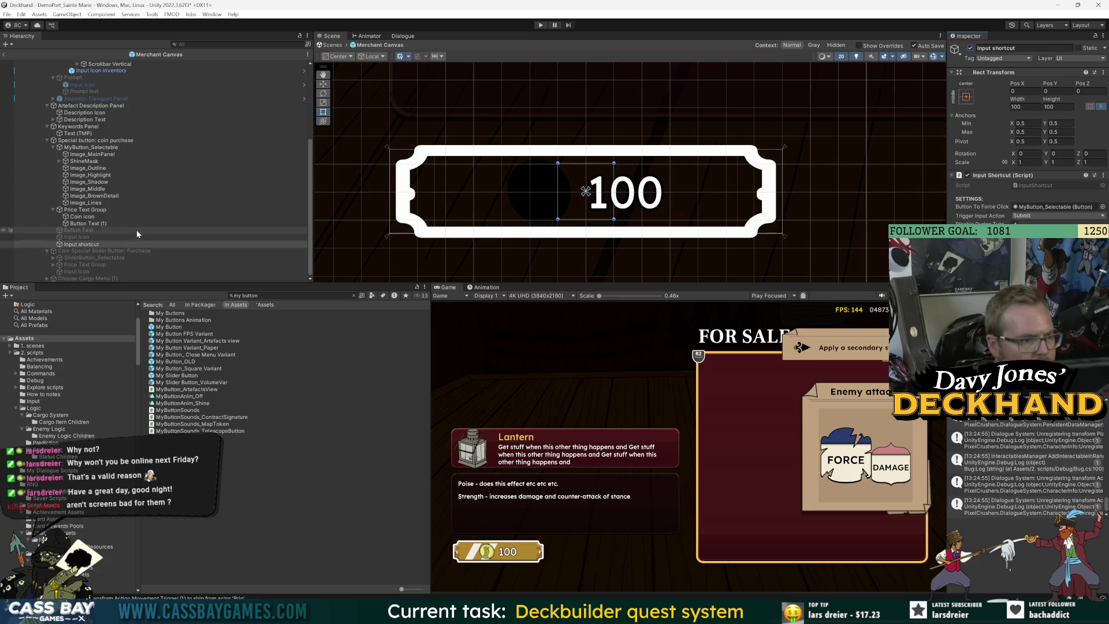
click(81, 238)
click(971, 48)
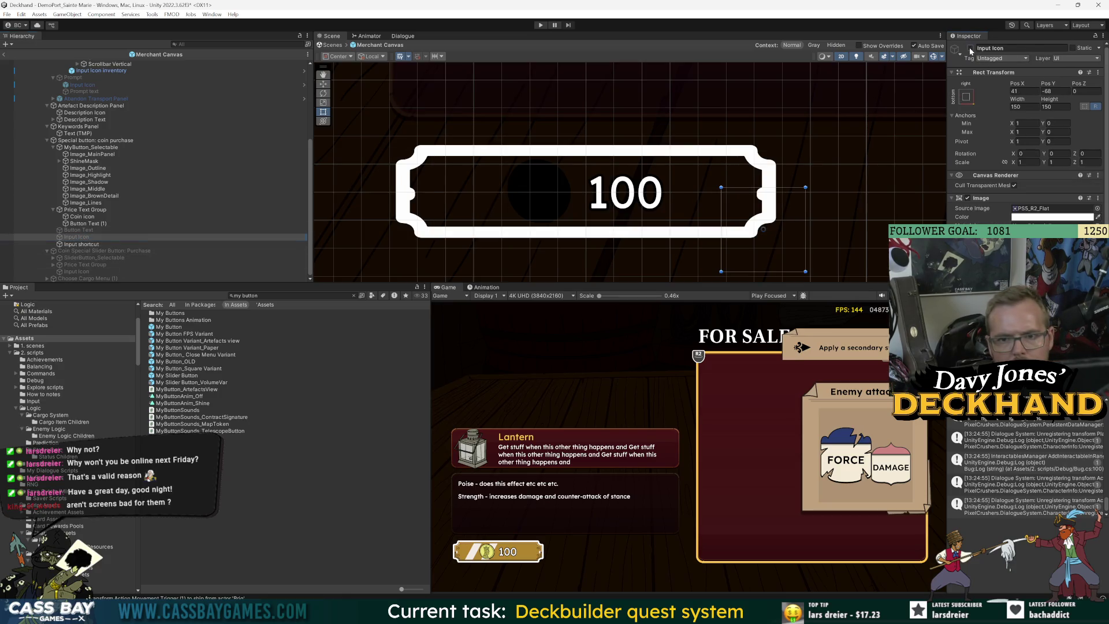
Step: Review the Input shortcut's settings in a widened Inspector and open the InputShortcut script in Visual Studio
scroll(1028, 133, down, 3)
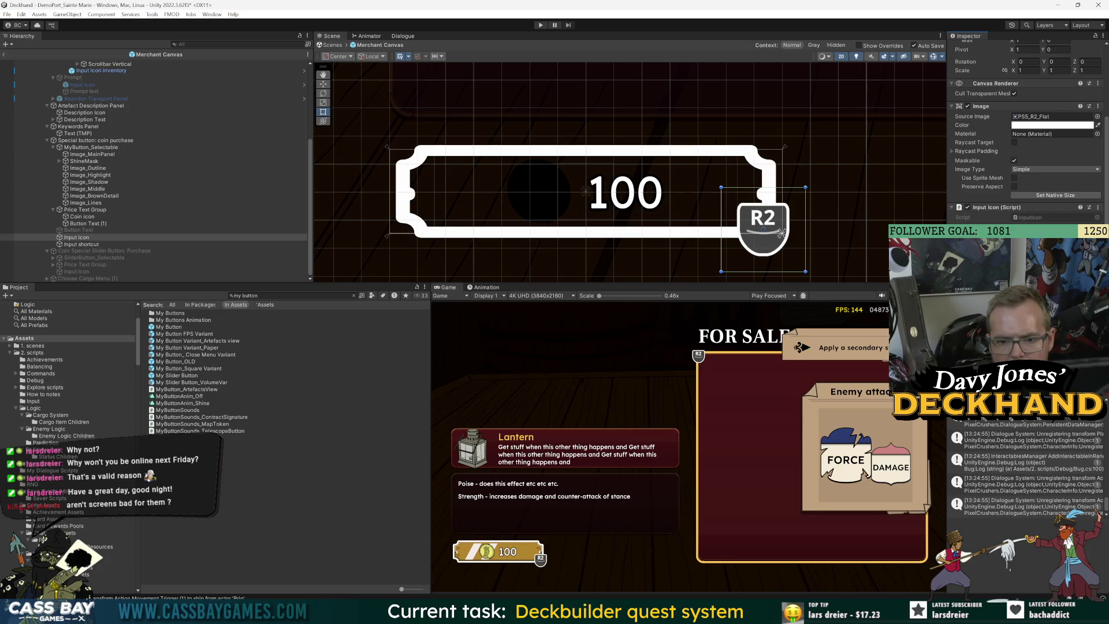
click(92, 244)
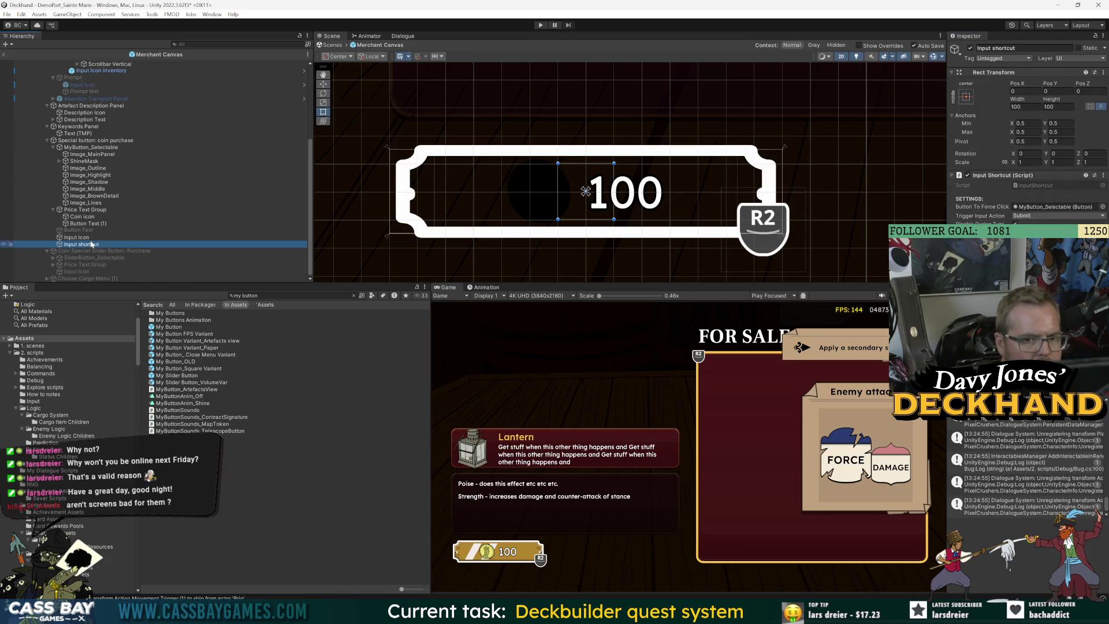
key(Up)
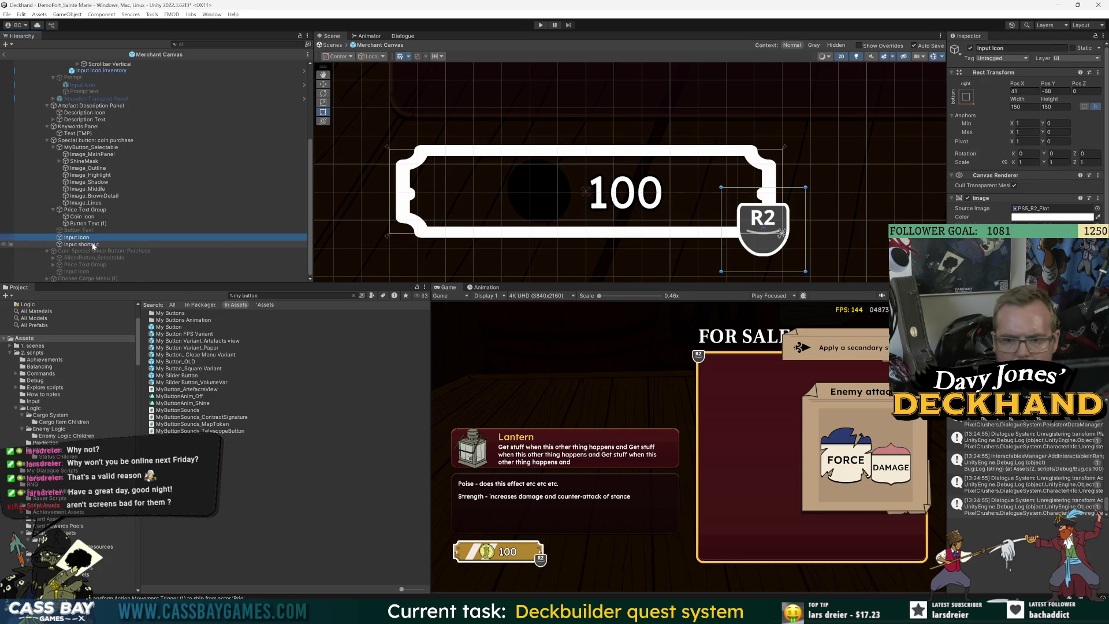
scroll(1028, 133, down, 3)
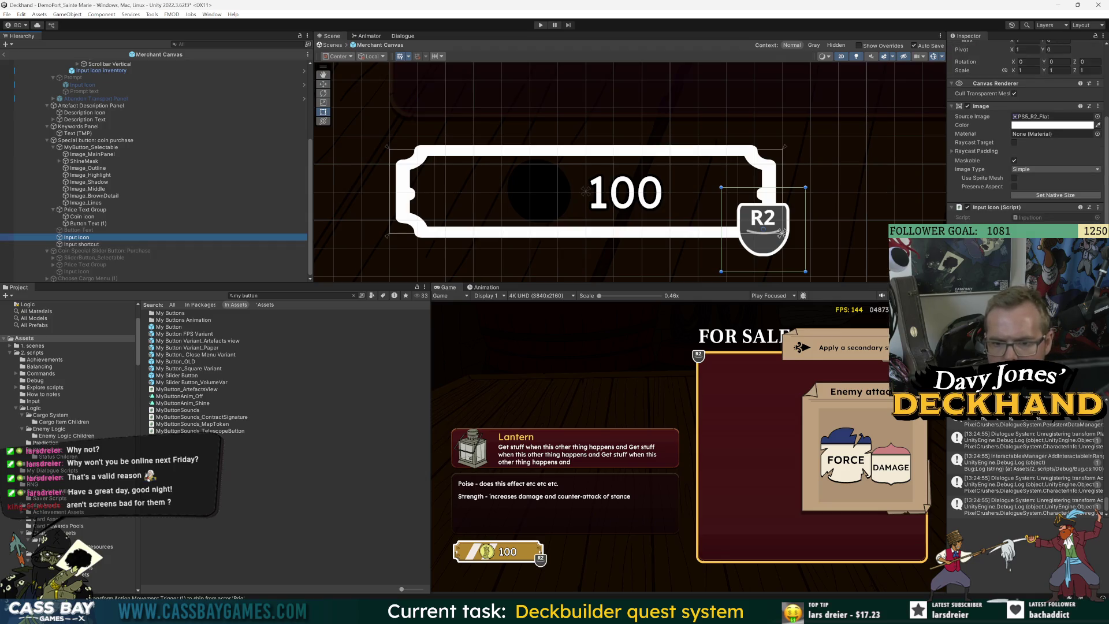
key(Down)
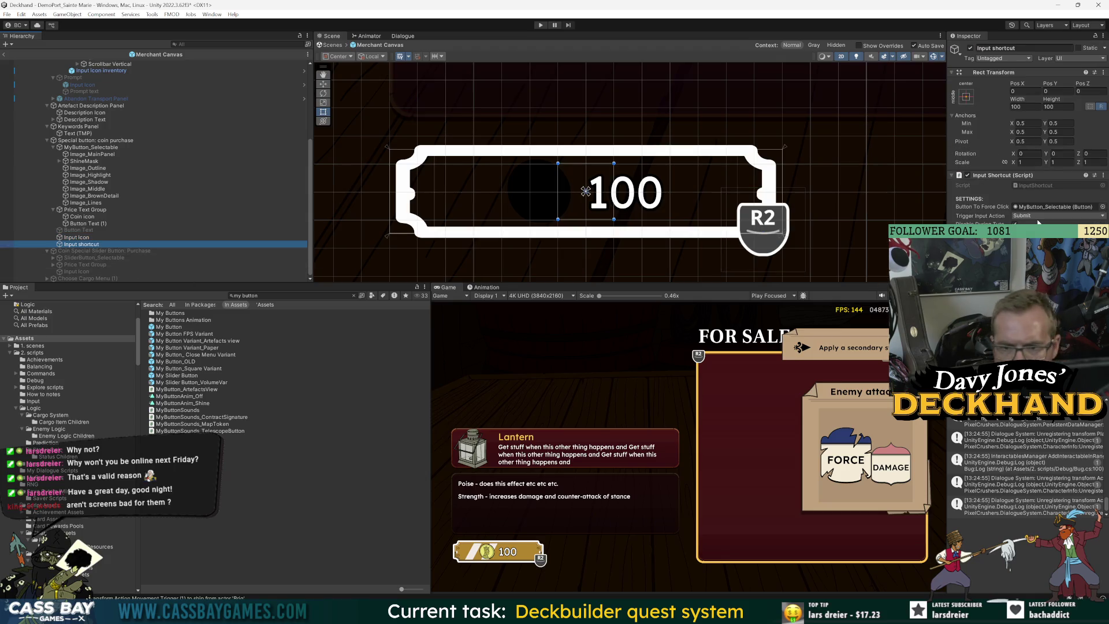
drag(947, 228, 836, 226)
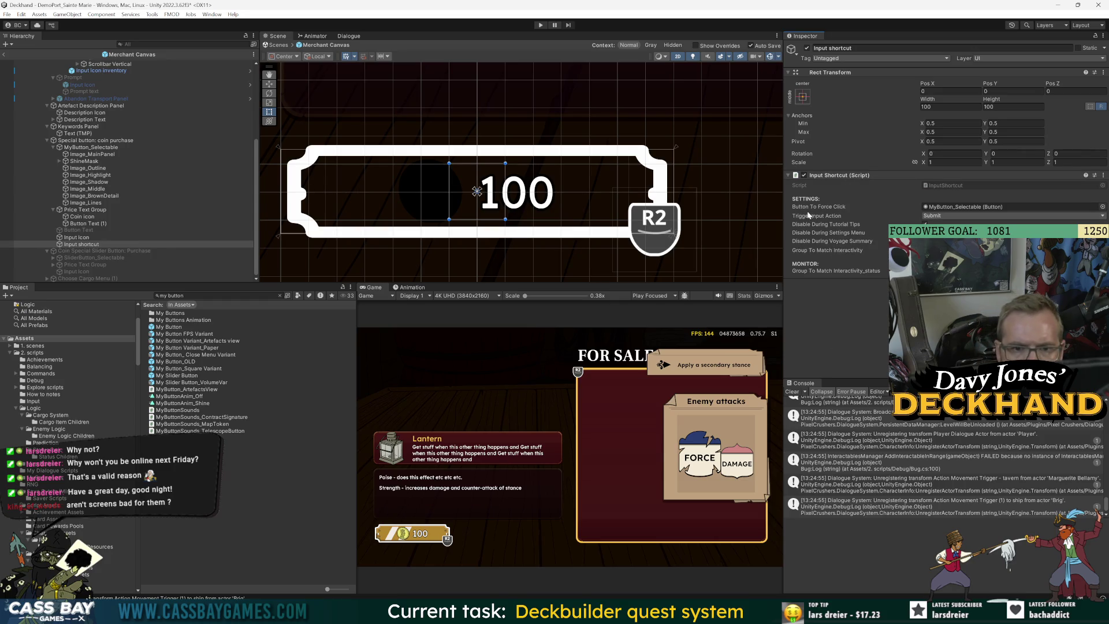
double_click(942, 185)
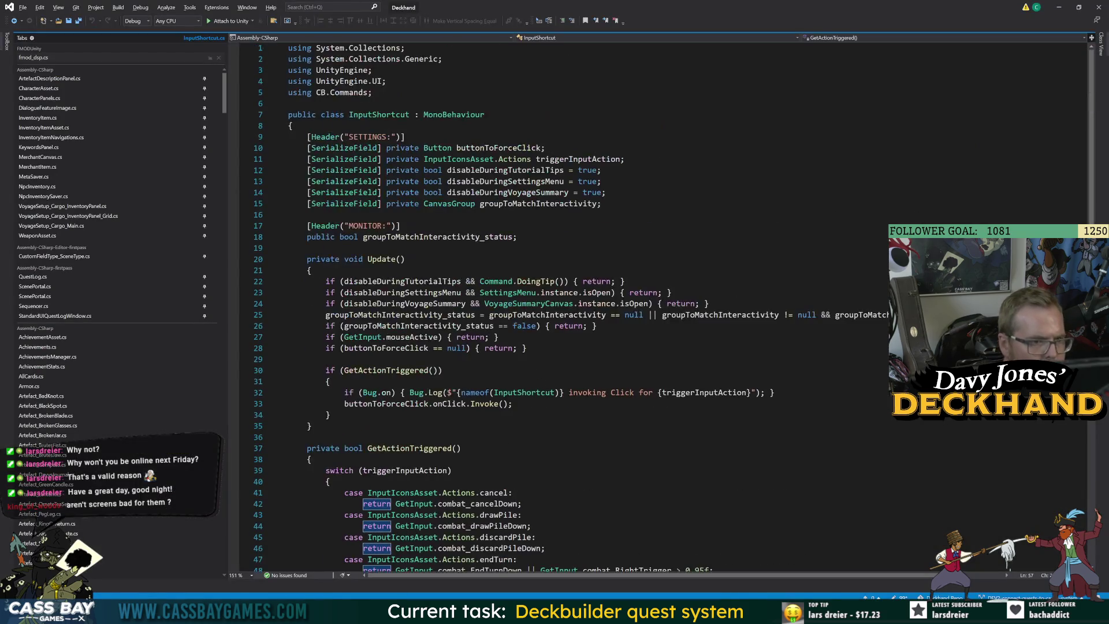
click(15, 22)
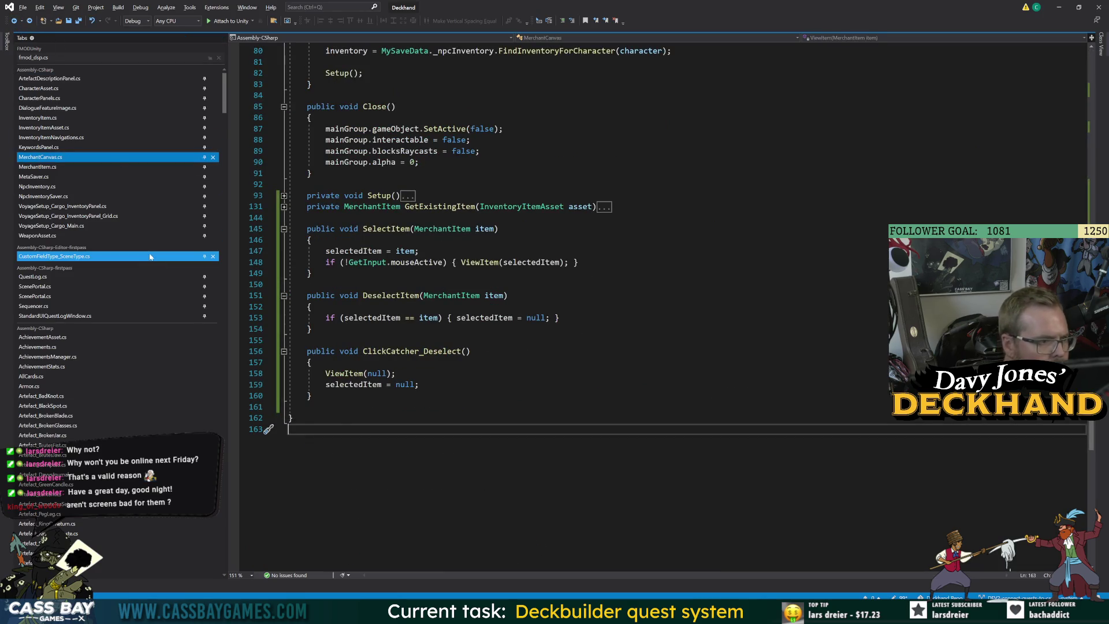
key(alt+Tab)
click(77, 237)
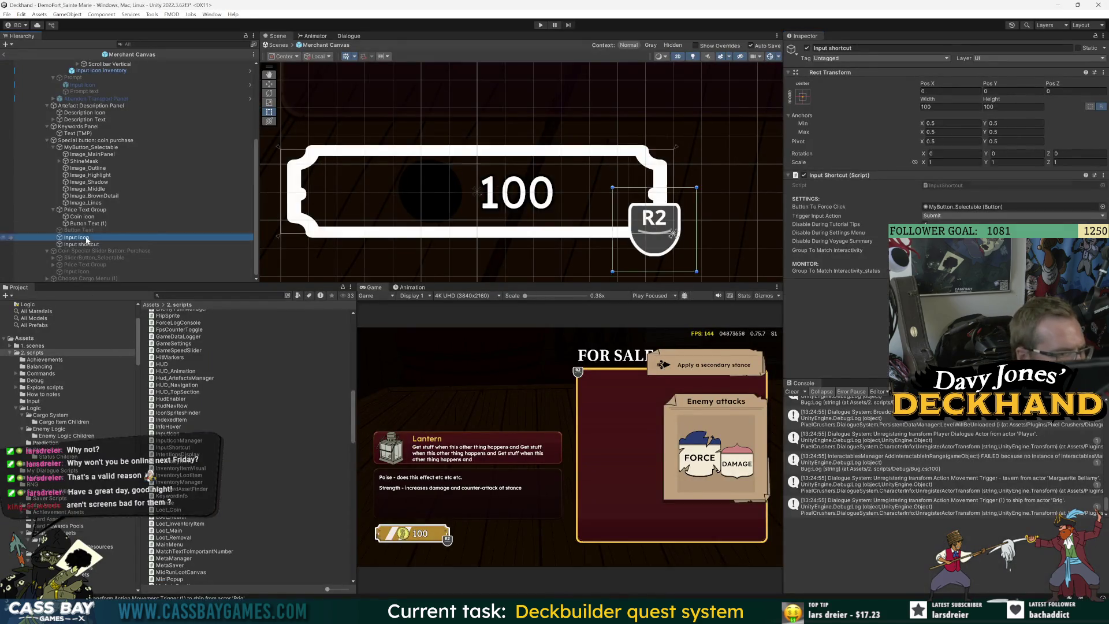
scroll(837, 290, down, 3)
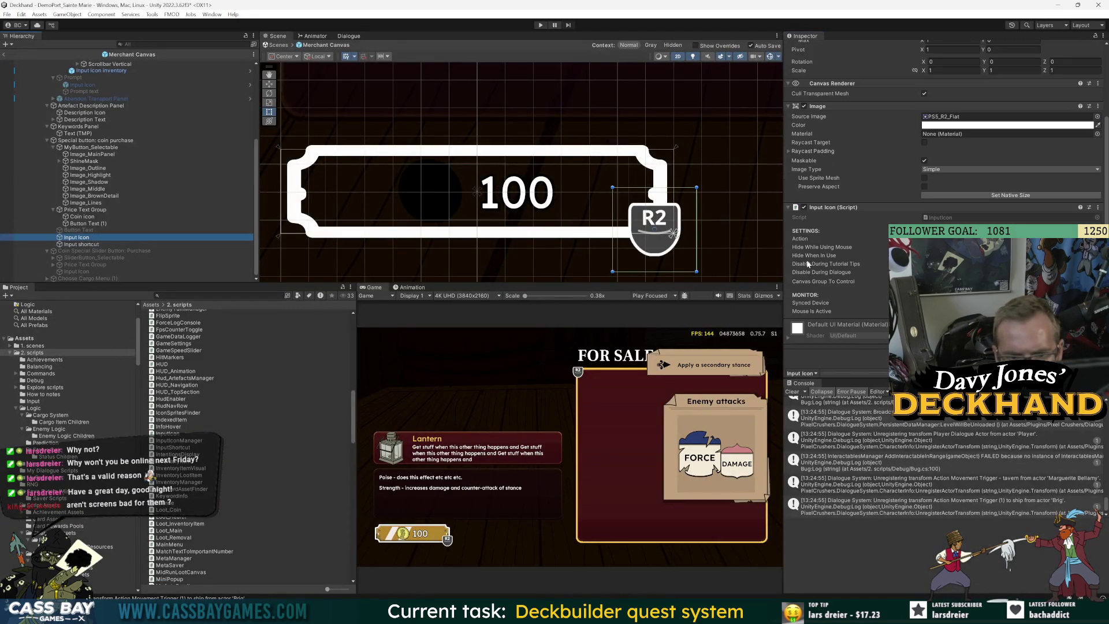
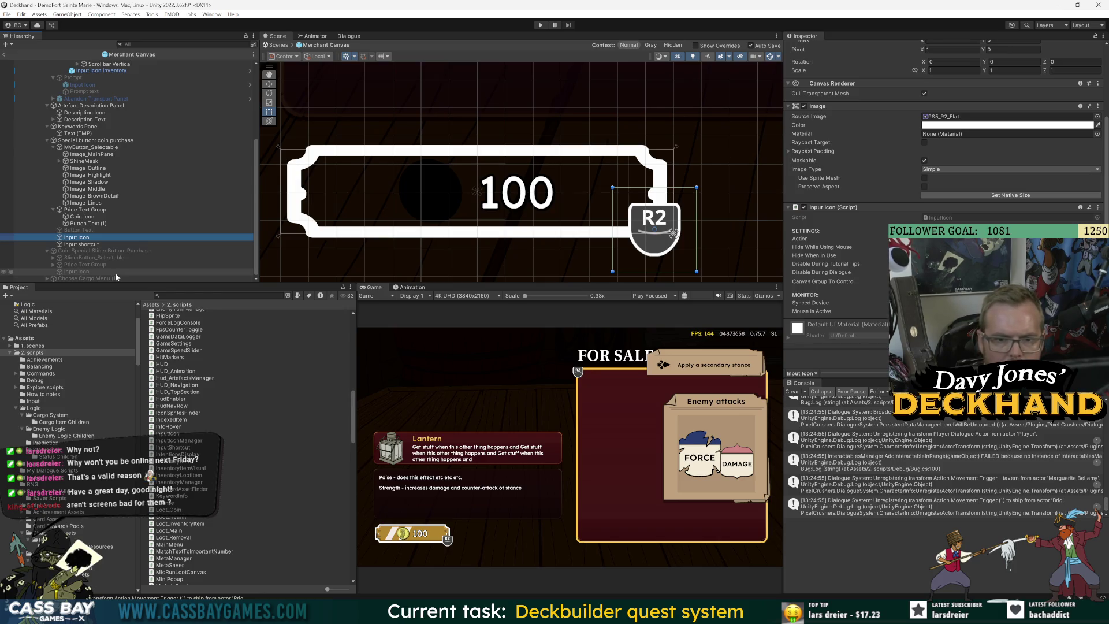
Step: Select Merchant Canvas in the Hierarchy and ping its MerchantCanvas script asset to open it
scroll(115, 272, up, 3)
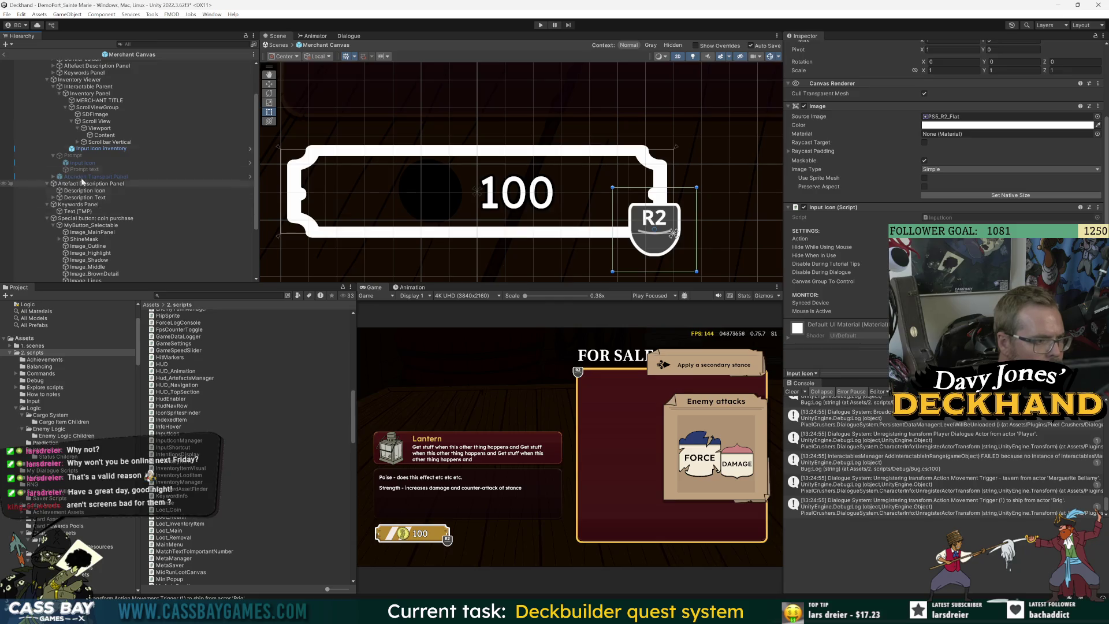
scroll(90, 111, up, 2)
click(70, 70)
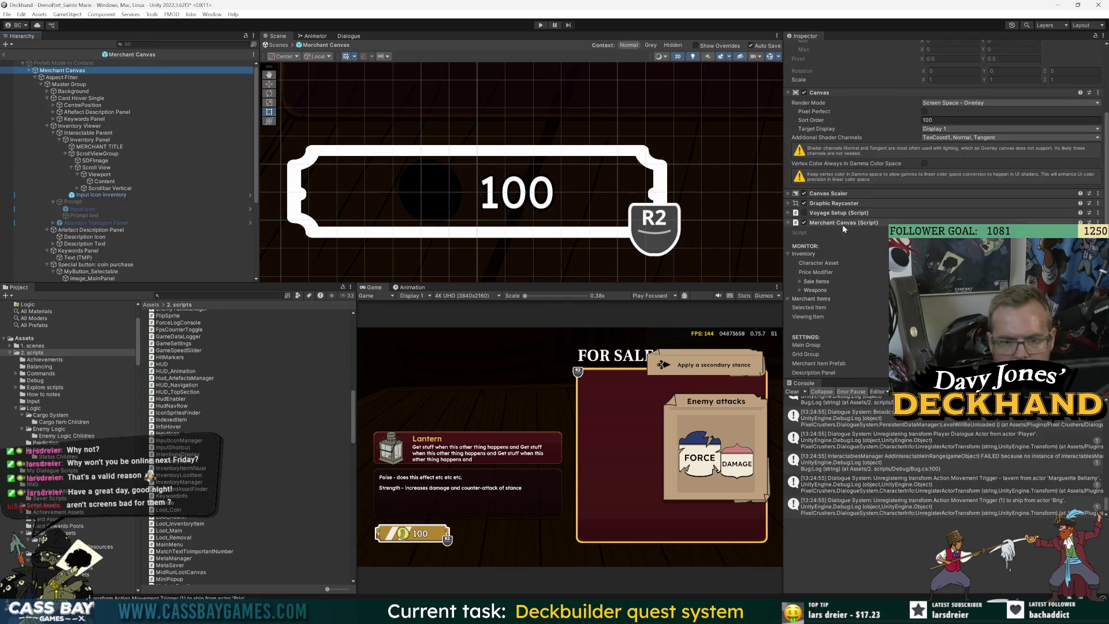
click(953, 232)
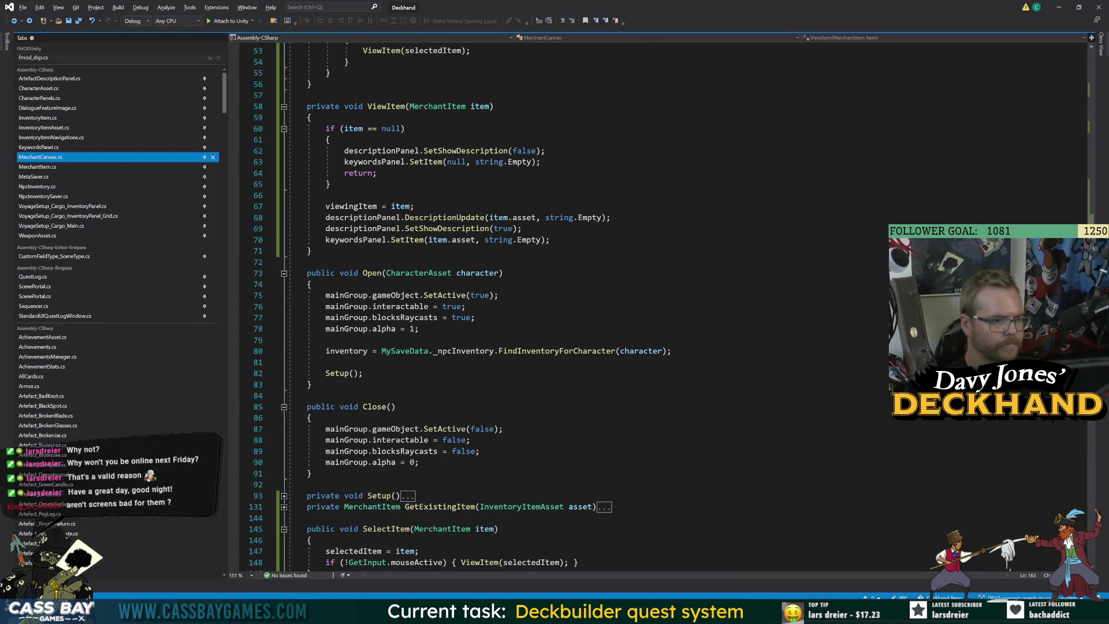
Step: Add an empty public void BuyItem() method below Close()
click(312, 474)
key(Return)
key(Return)
text(publi)
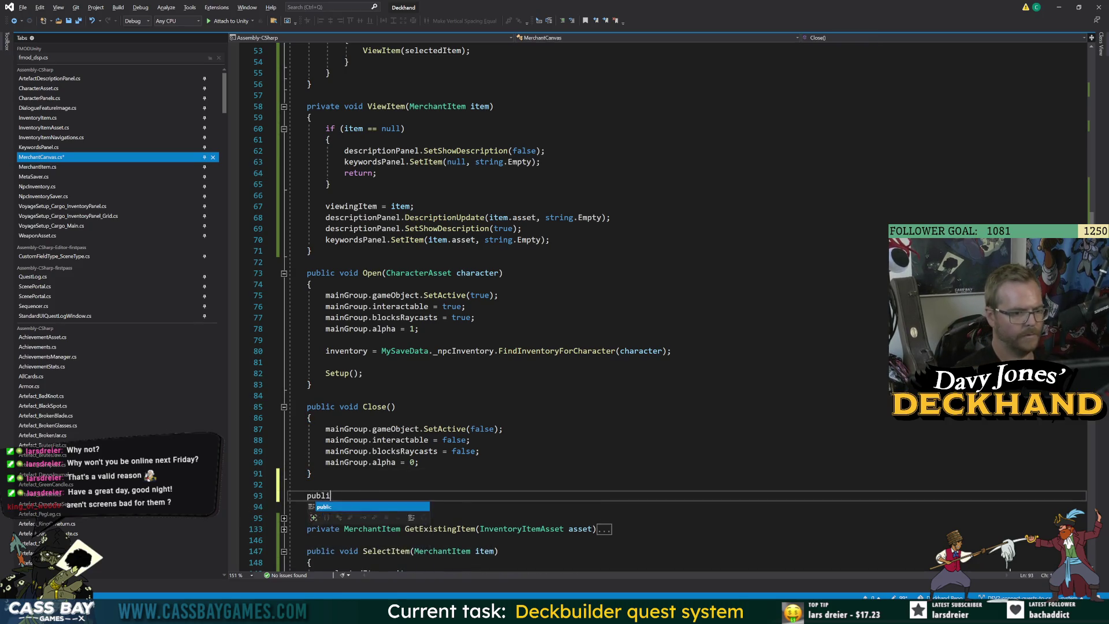
text(c void Buyy)
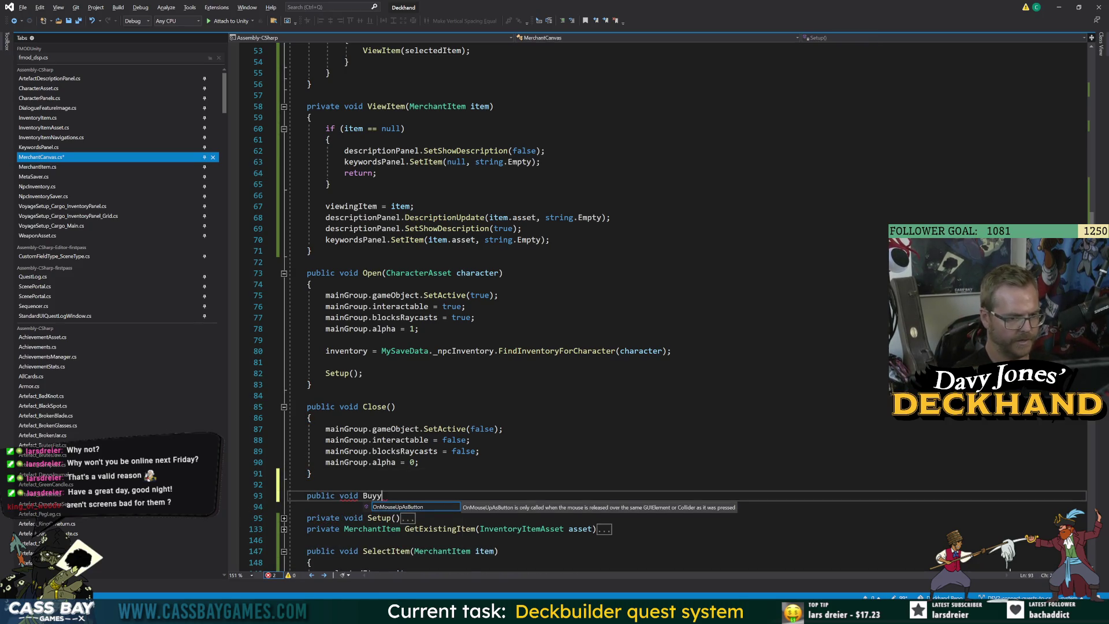
key(BackSpace)
text(Item())
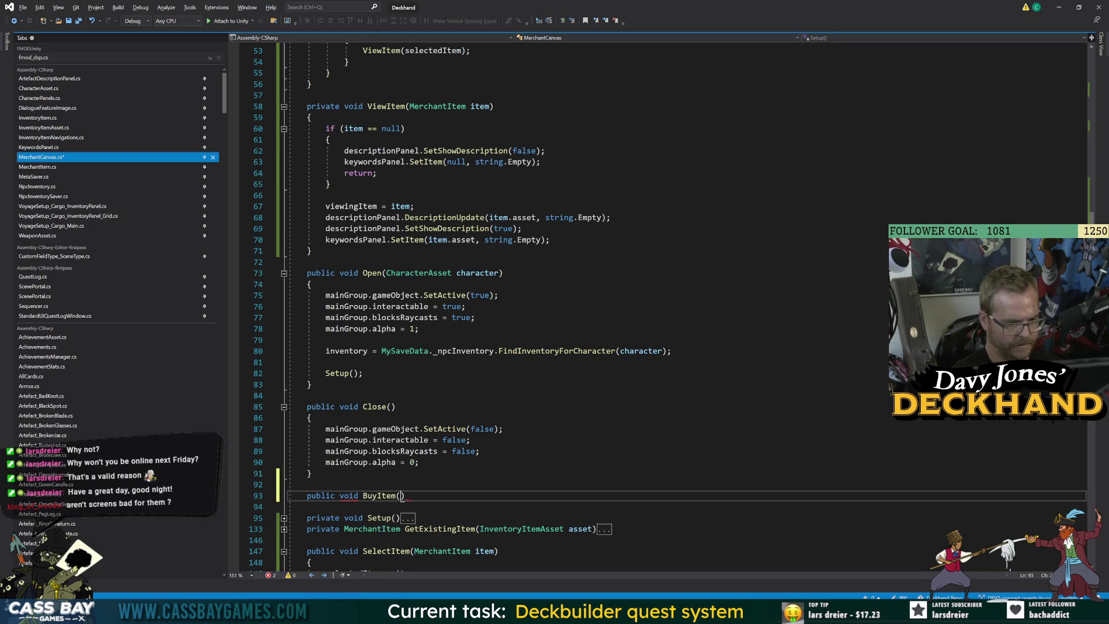
text())
key(Return)
text({)
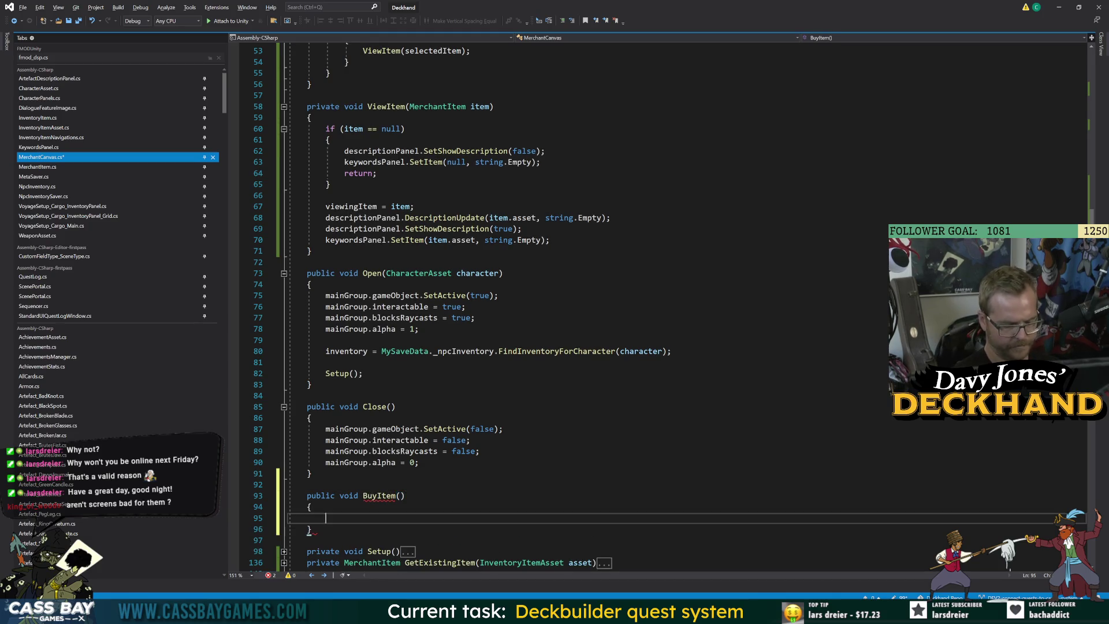
key(Return)
Step: Make BuyItem log nameof(MerchantCanvas) and nameof(BuyItem) via Bug.Log, then return to Unity
scroll(309, 397, down, 4)
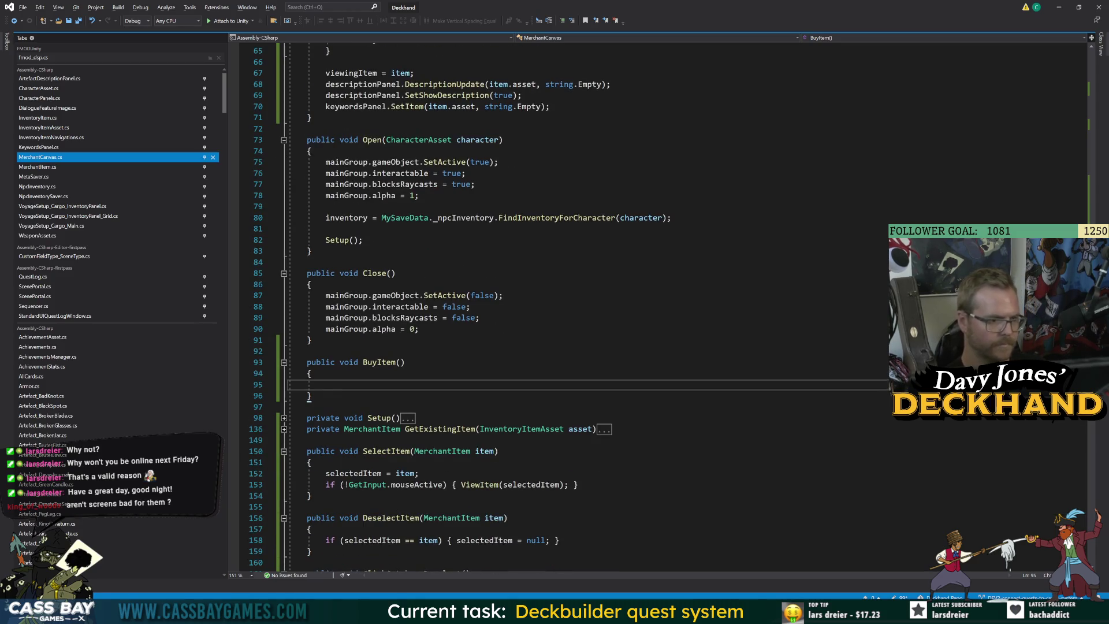
text(if(Bug.on) { Bug.)
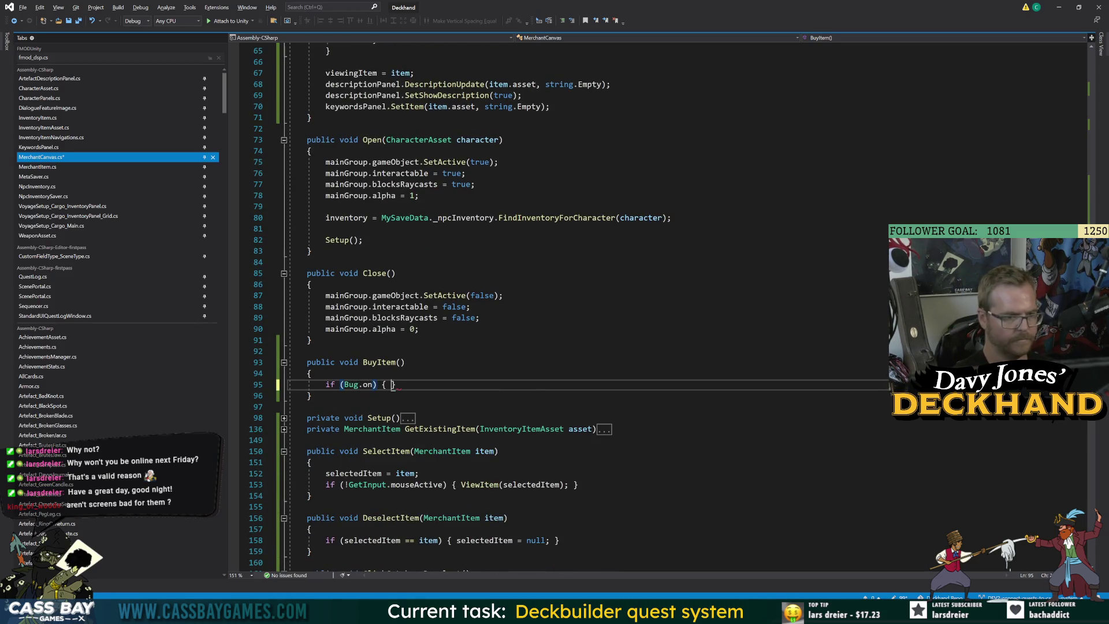
text(Log($)
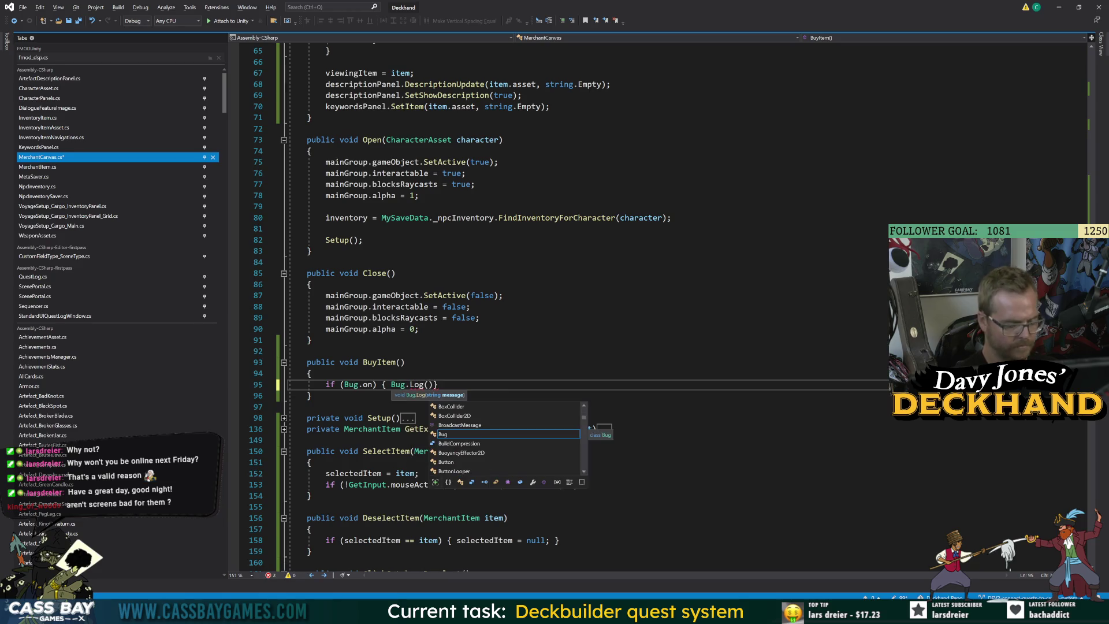
text("{na)
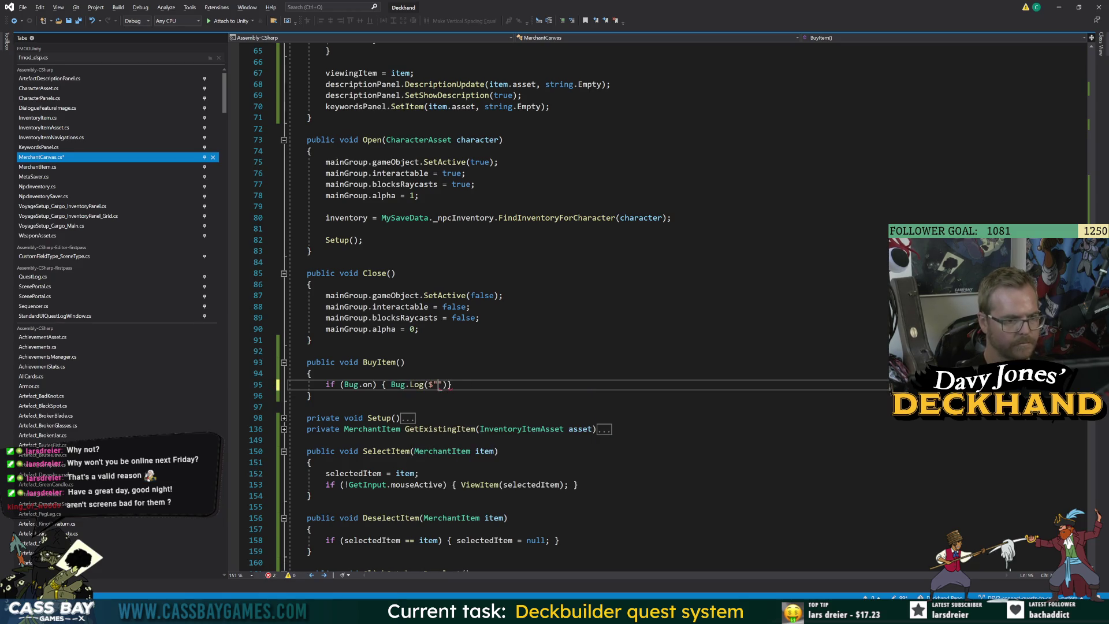
text(meof()
text(MerchantCanvas)
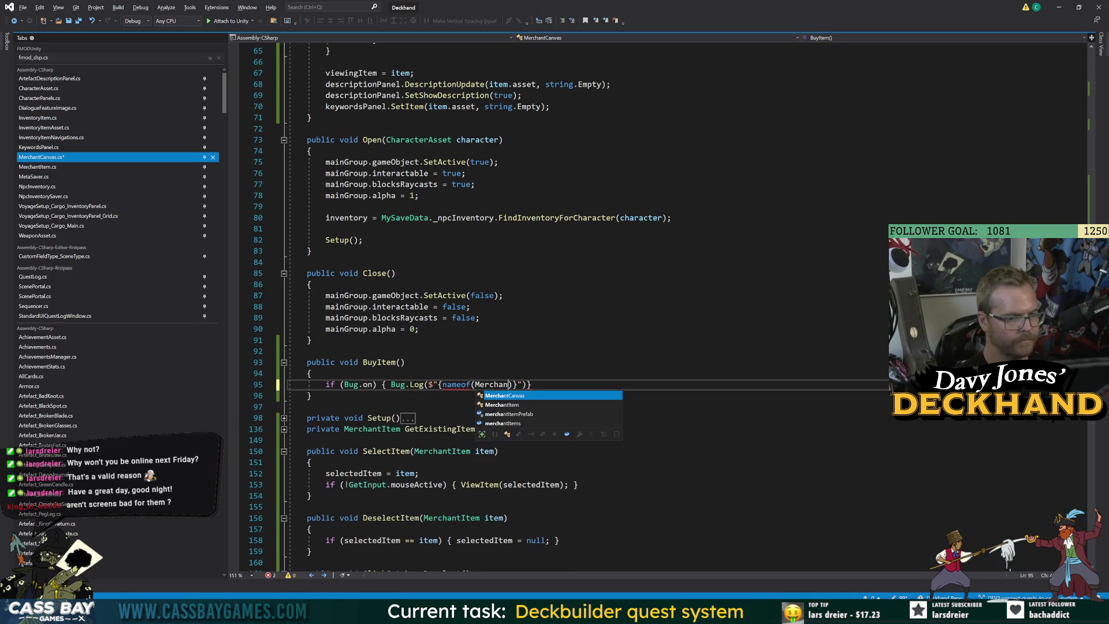
text()} {nameof()
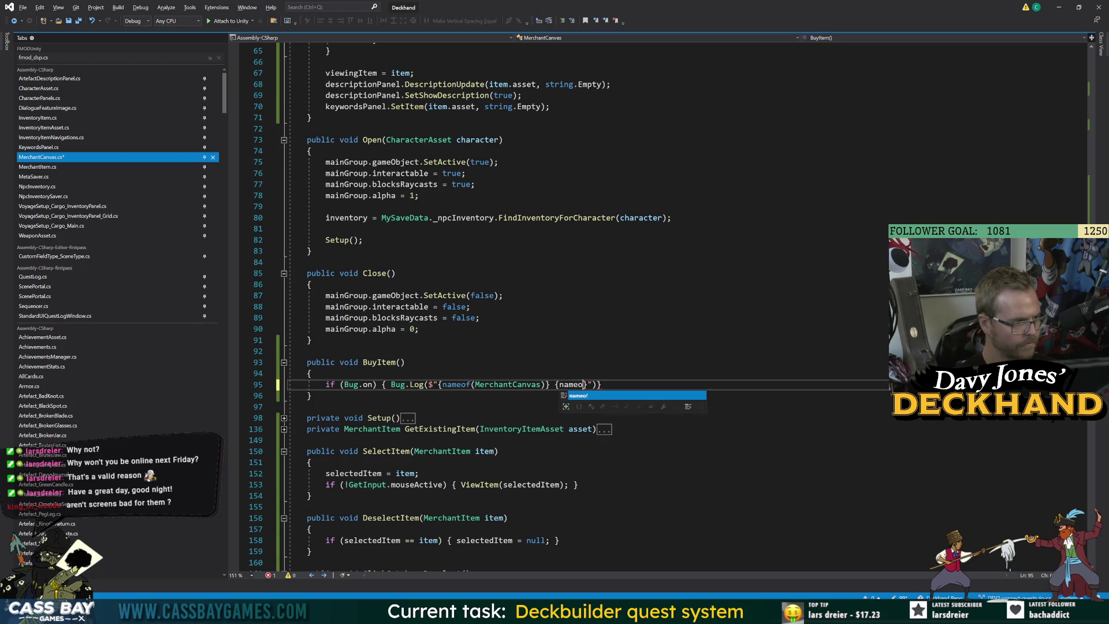
text(By)
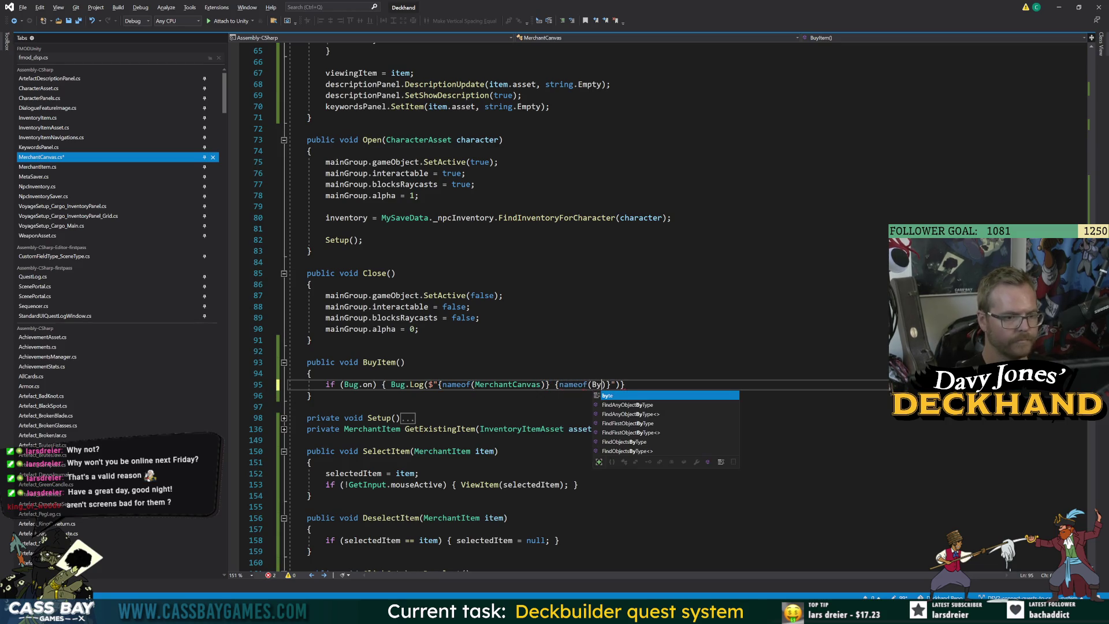
text(uy)
key(Right)
key(Right)
key(Right)
text(;)
click(310, 530)
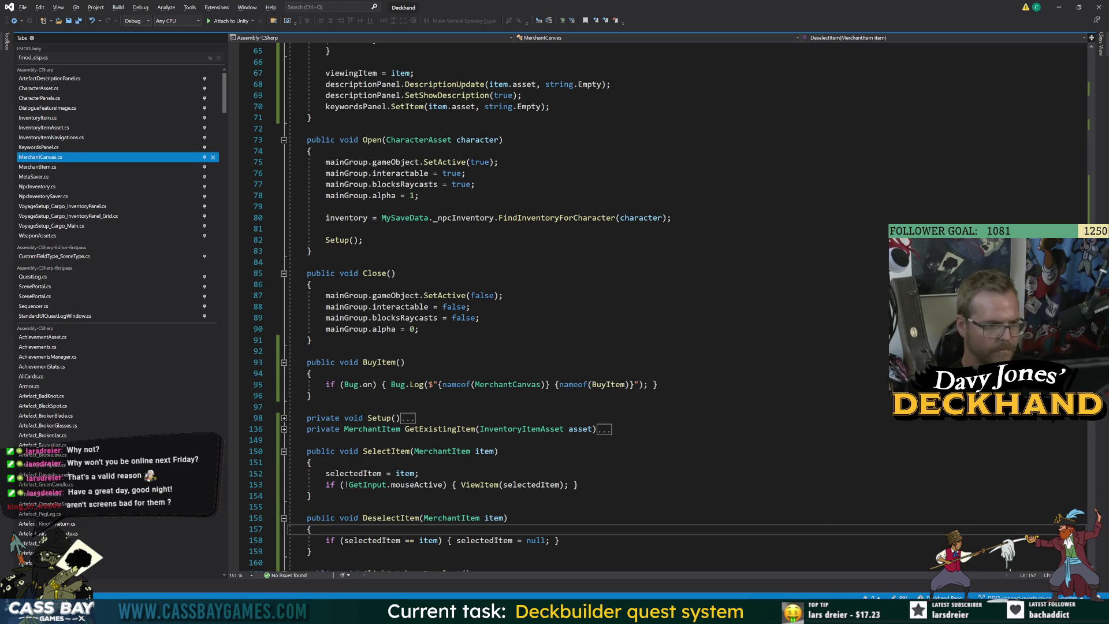
mouse_move(699, 612)
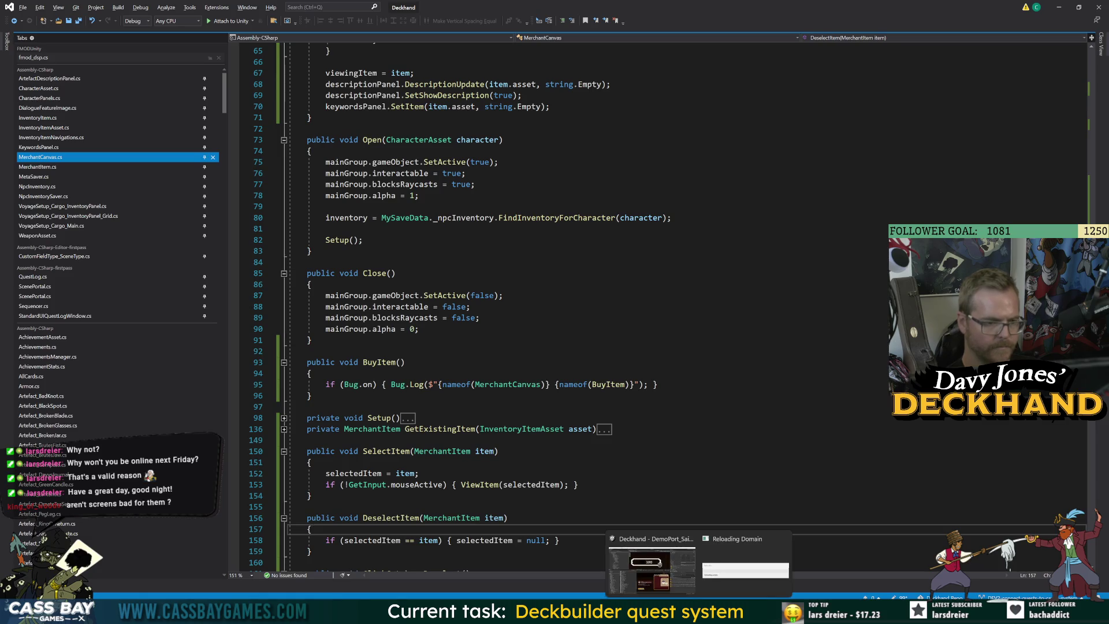
click(677, 581)
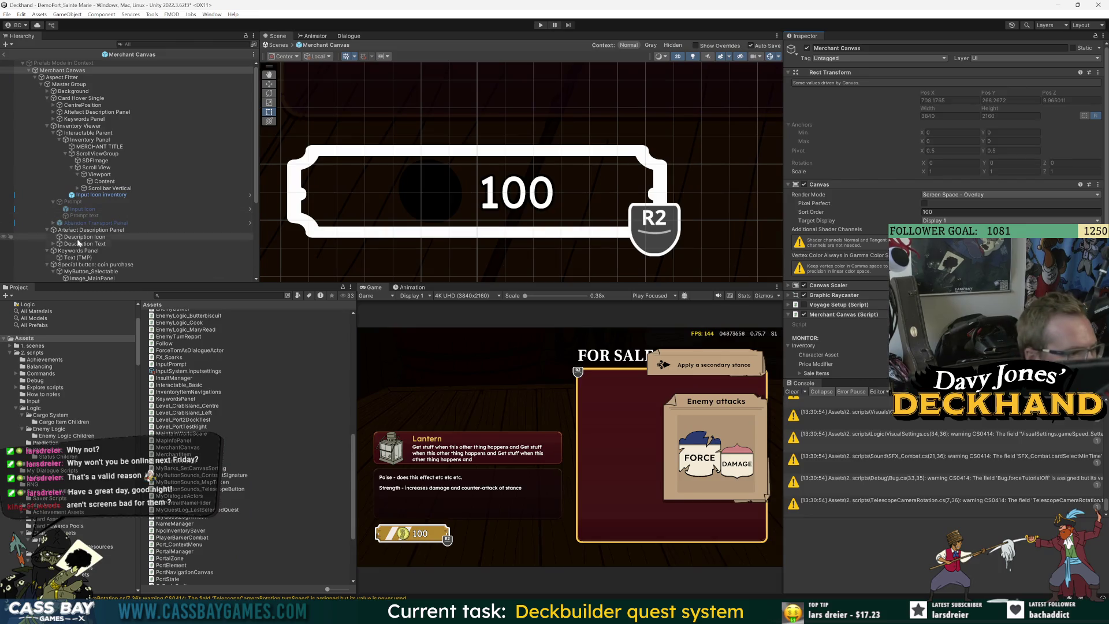
Step: Drag Merchant Canvas into the On Click object field of MyButton_Selectable under Special button: coin purchase
scroll(101, 266, down, 4)
click(87, 140)
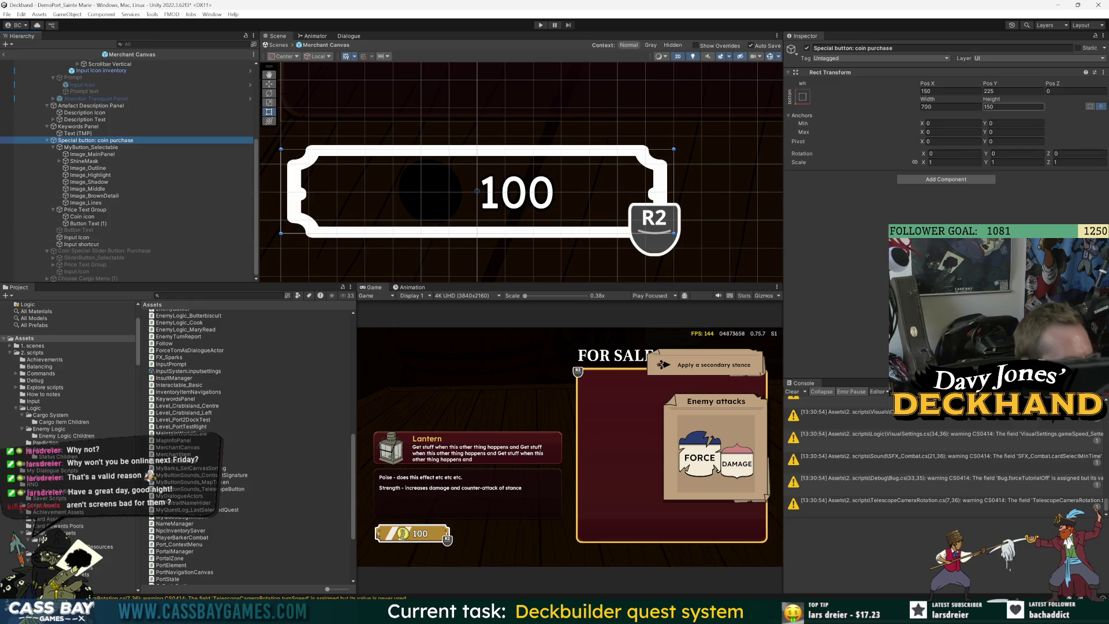
click(83, 148)
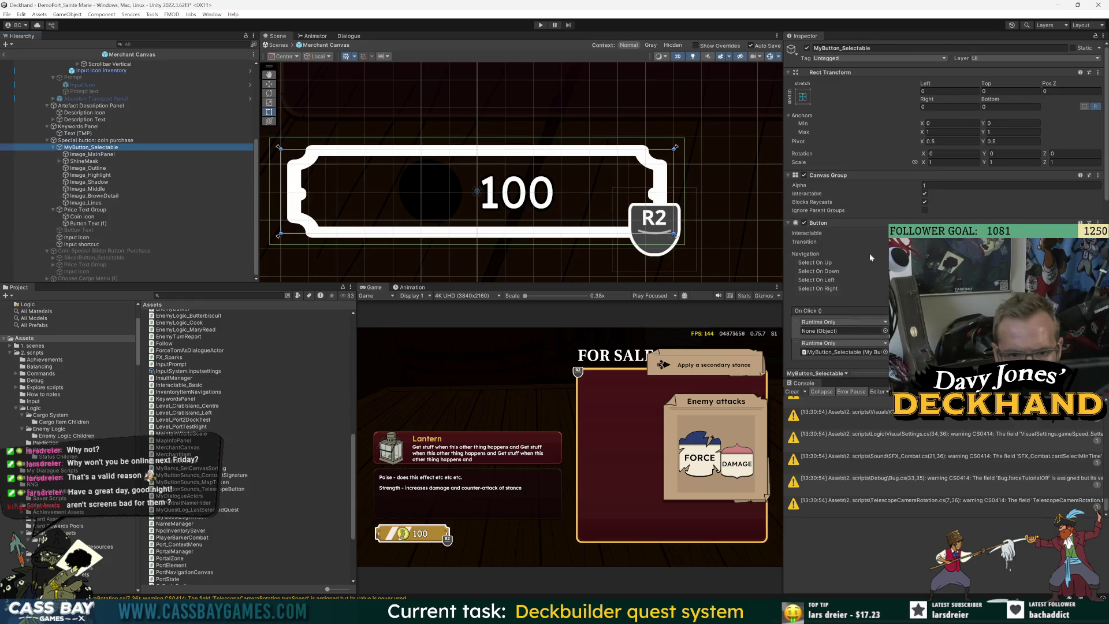
scroll(872, 257, down, 2)
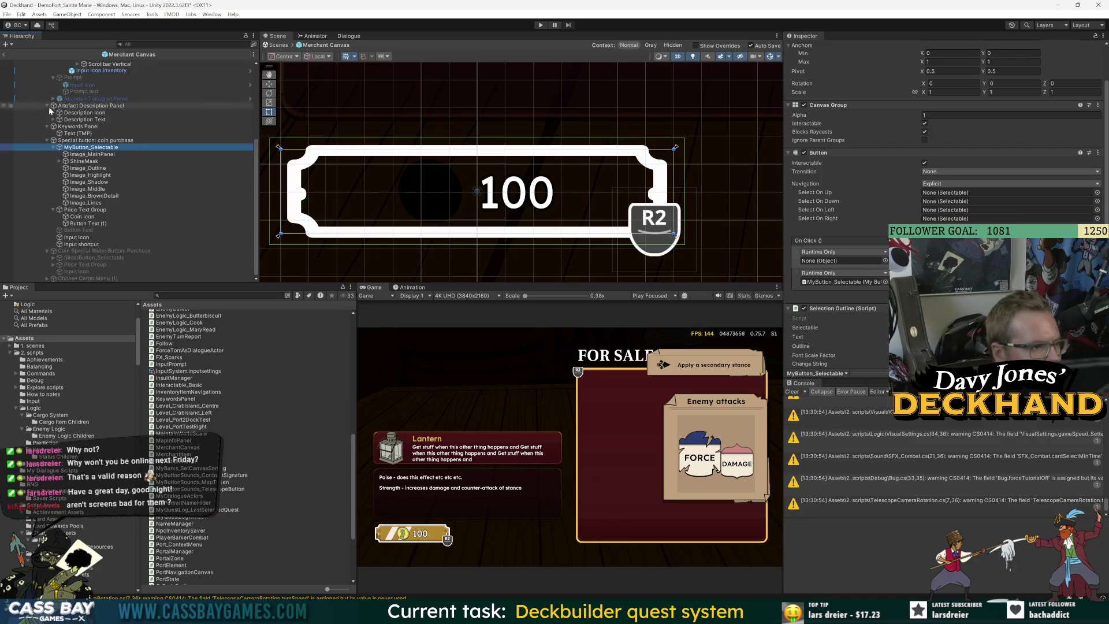
scroll(61, 79, up, 4)
mouse_move(60, 70)
mouse_down()
mouse_move(289, 145)
mouse_move(843, 261)
mouse_up()
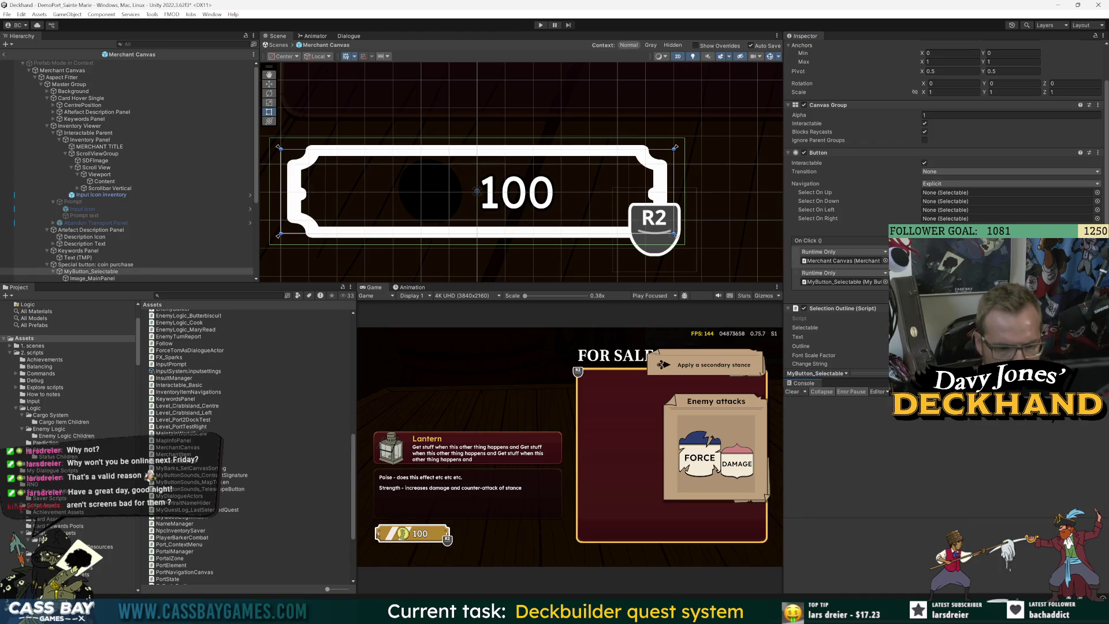
key(alt+Tab)
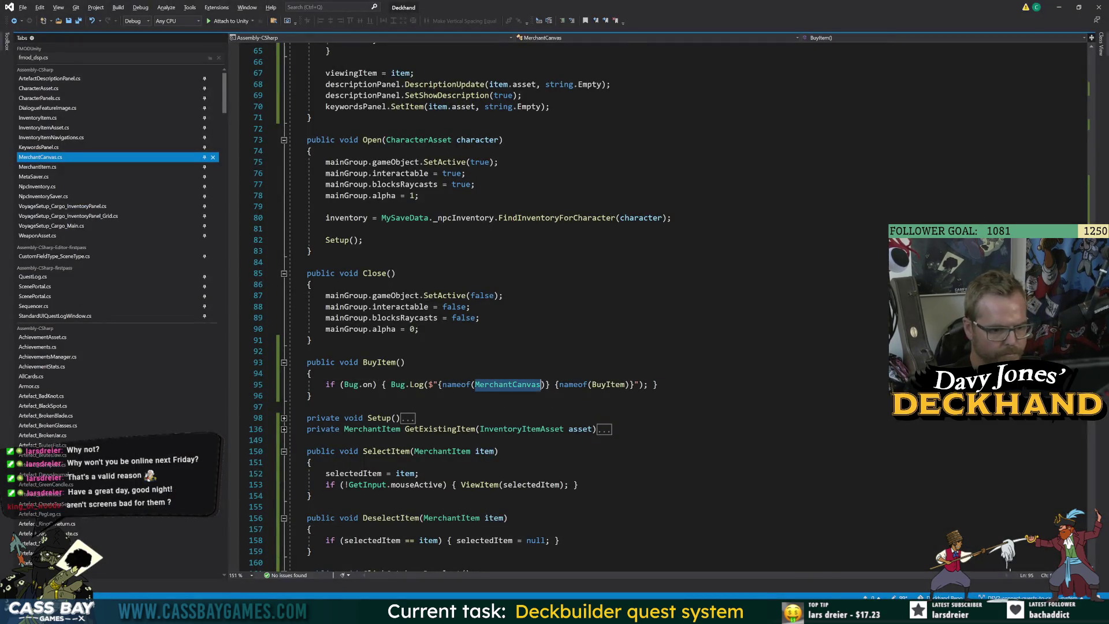
key(alt+Tab)
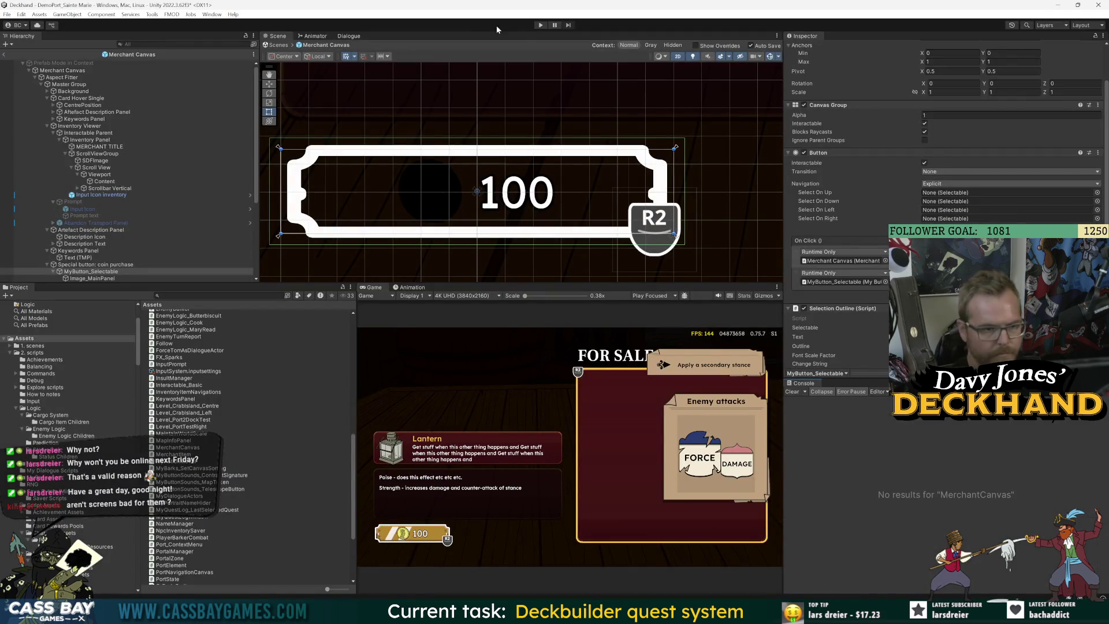
Step: Enter Play mode and press the 100-coin buy button, clearing the Console between tries
click(541, 25)
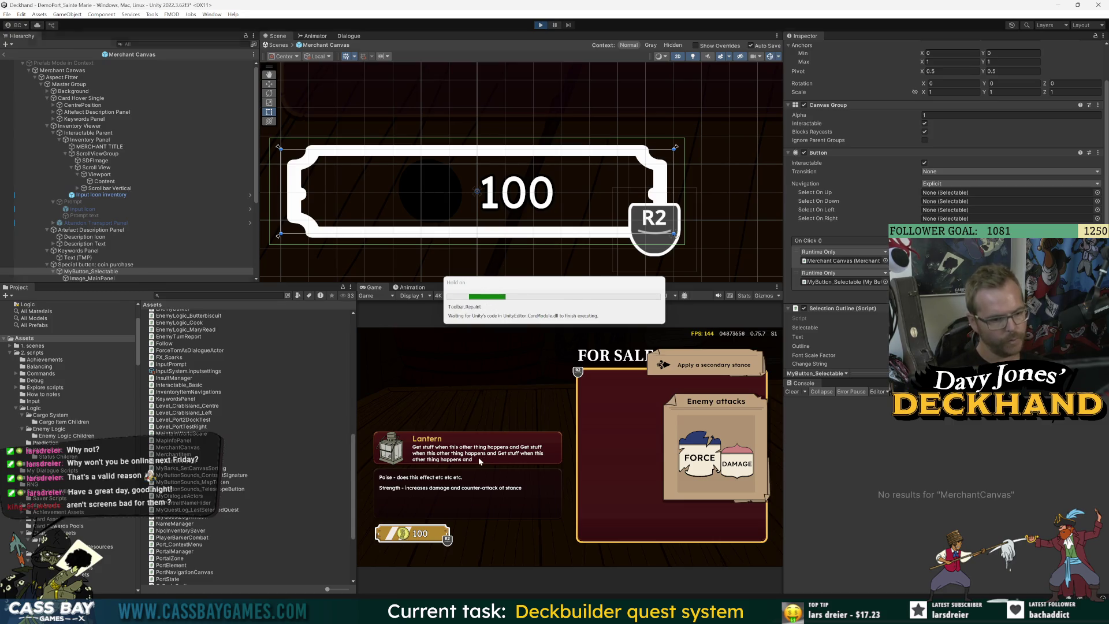
click(442, 532)
click(436, 536)
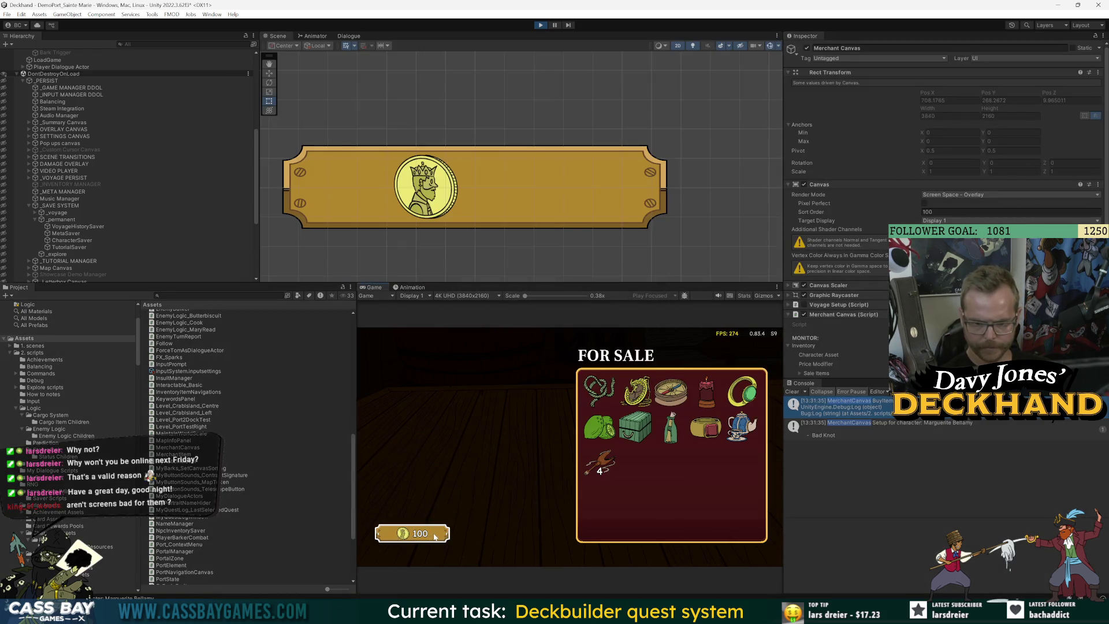
click(419, 535)
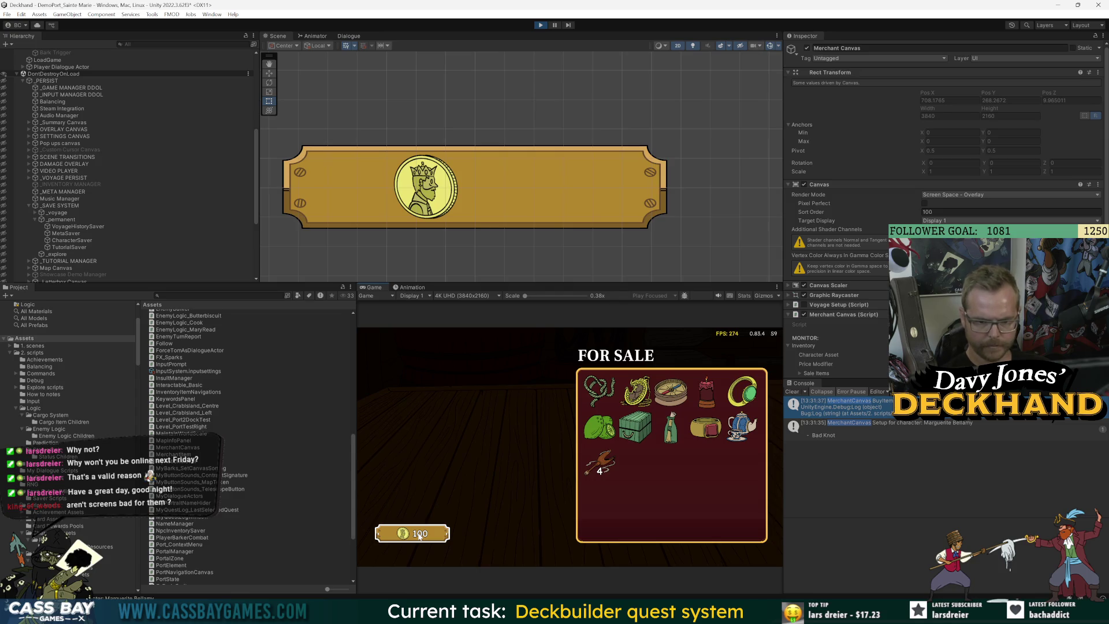
click(420, 535)
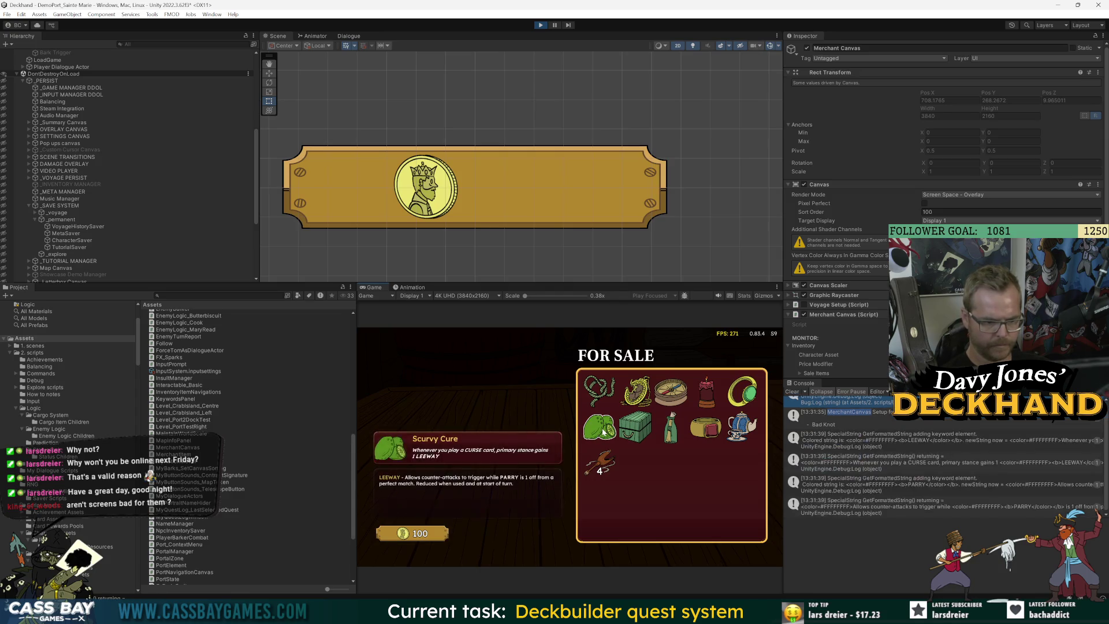
click(798, 393)
click(420, 534)
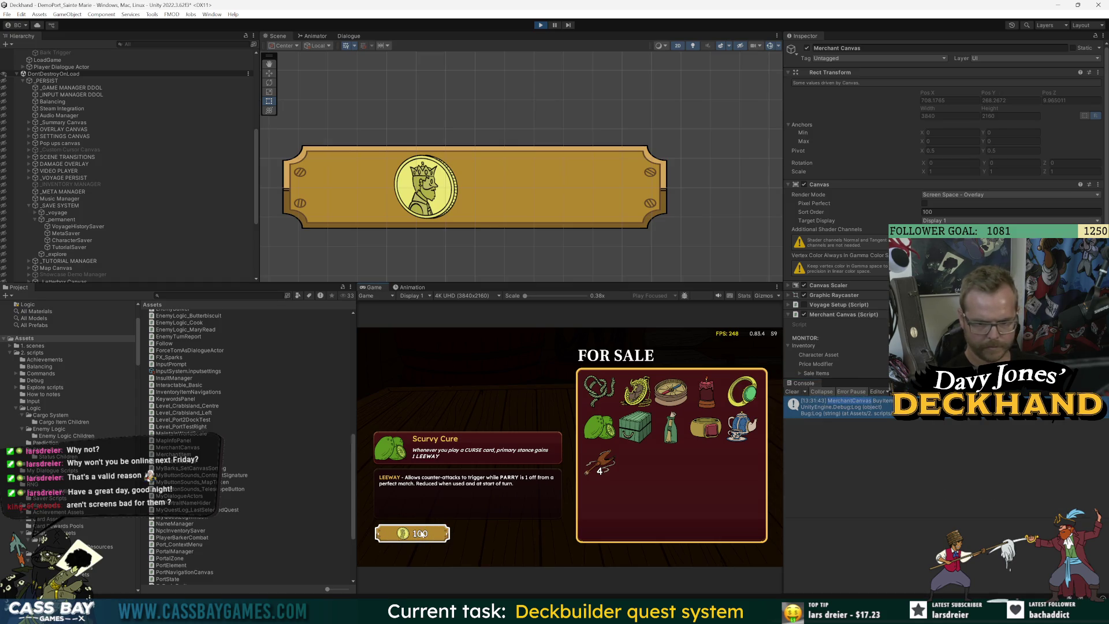
Step: View Broken Pendant and Scroll In a Jar, press the 100-coin buy button repeatedly, then exit Play mode
click(636, 393)
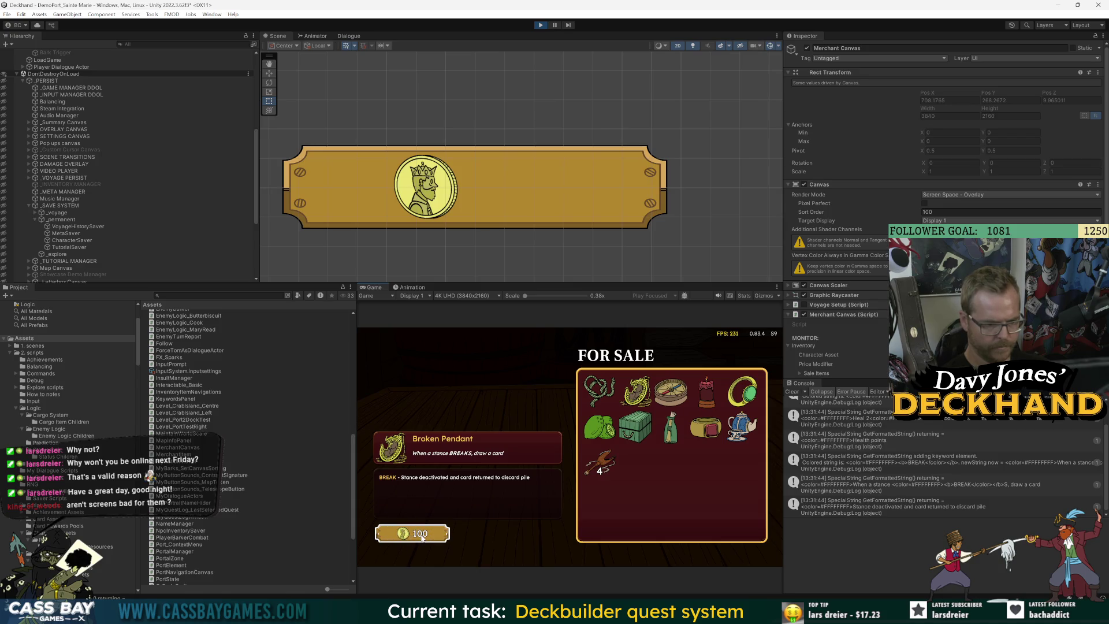
click(670, 428)
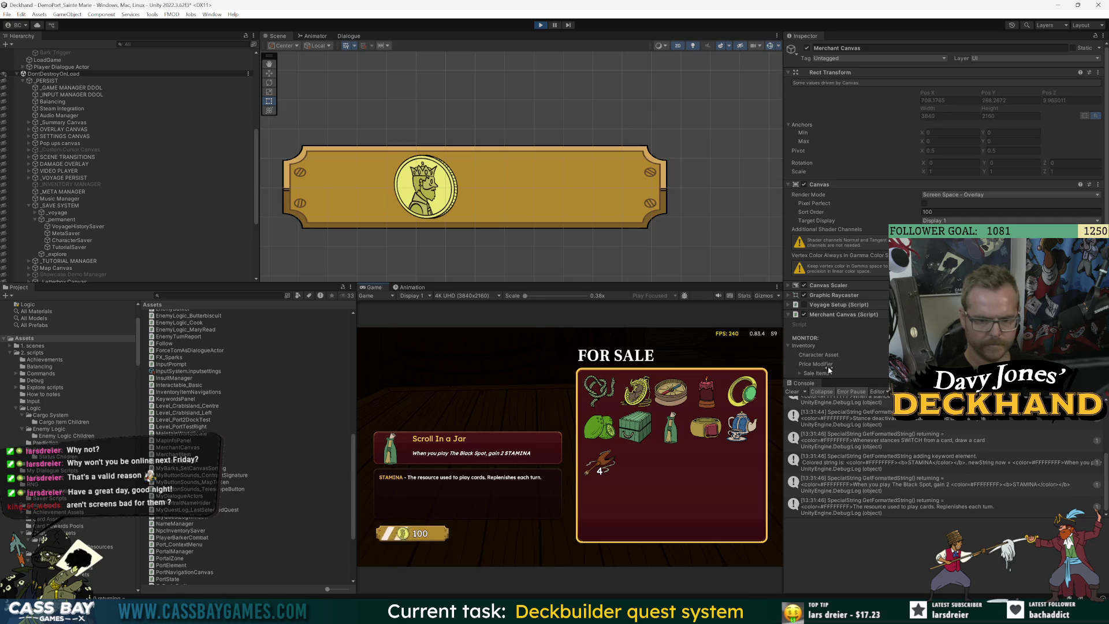
click(792, 391)
click(430, 533)
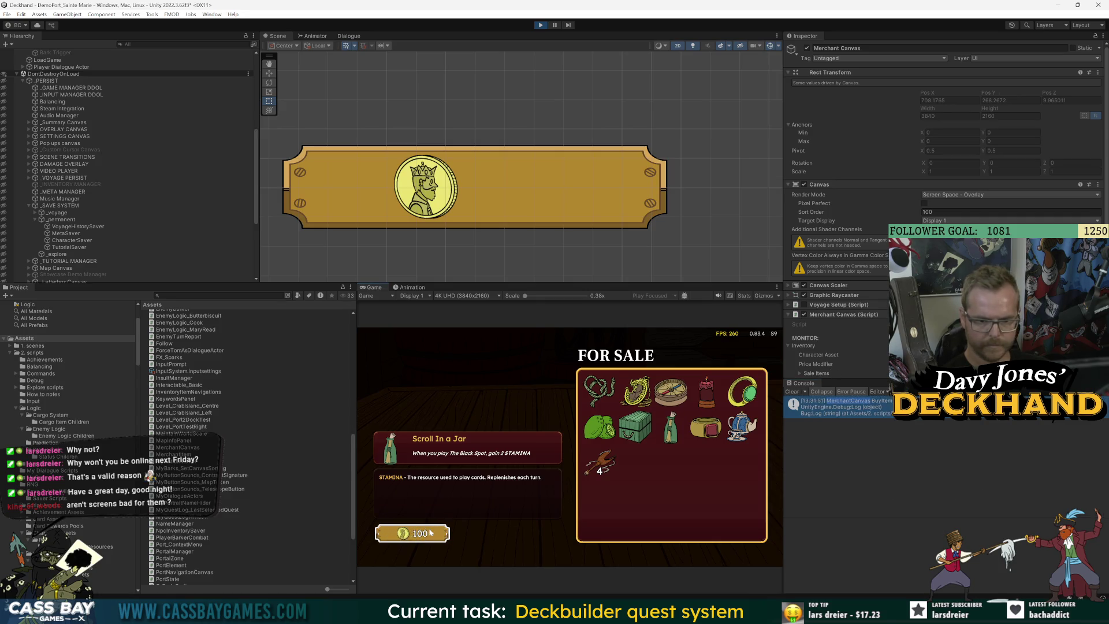
click(431, 533)
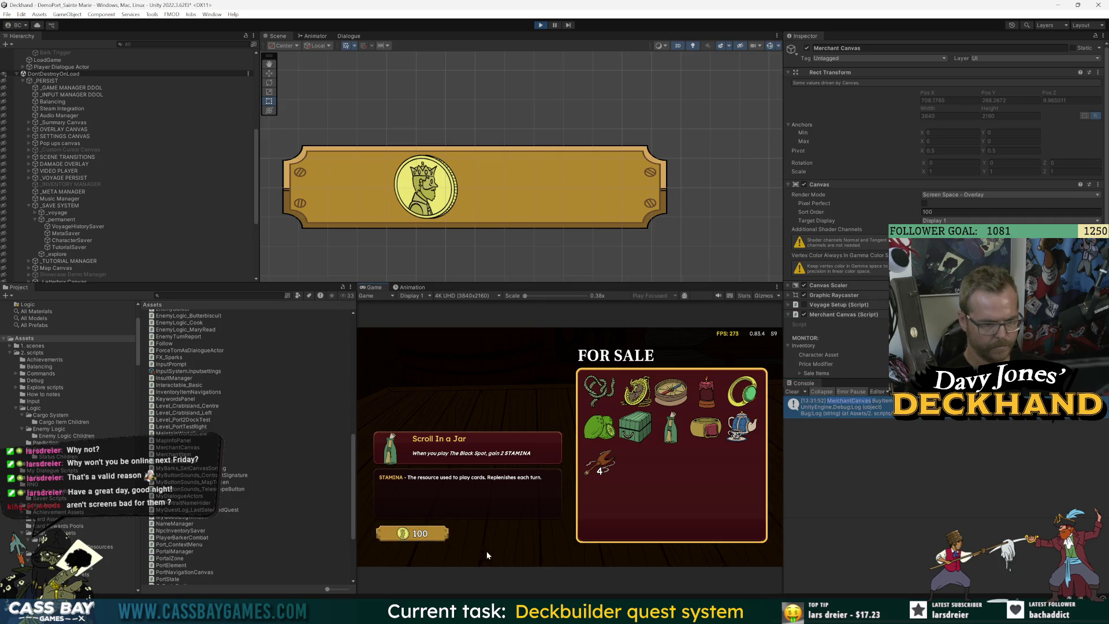
click(452, 503)
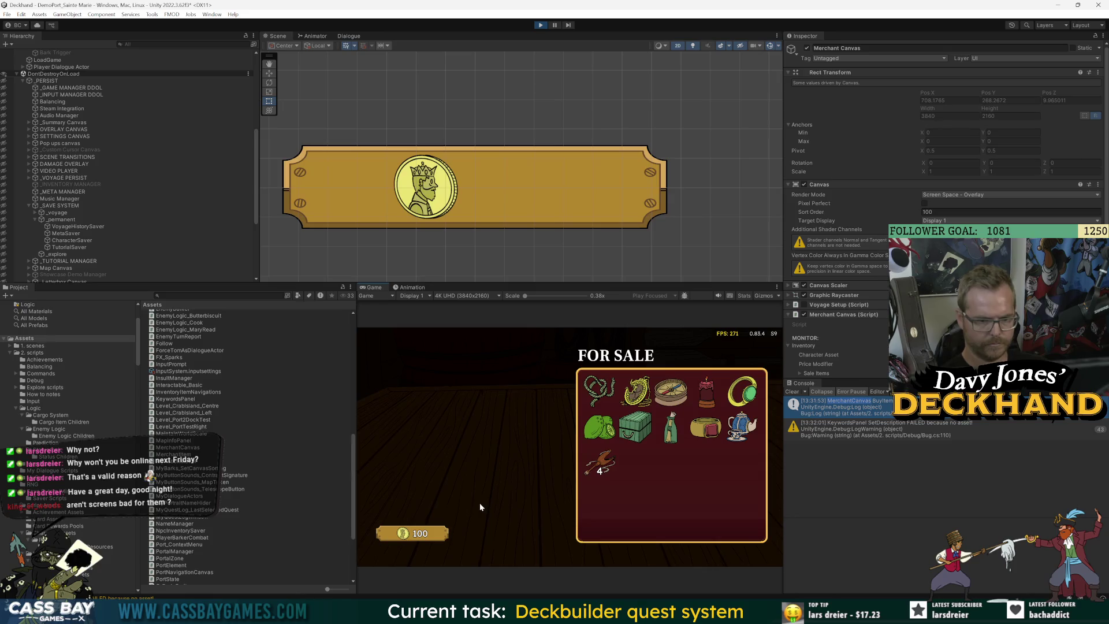
click(411, 535)
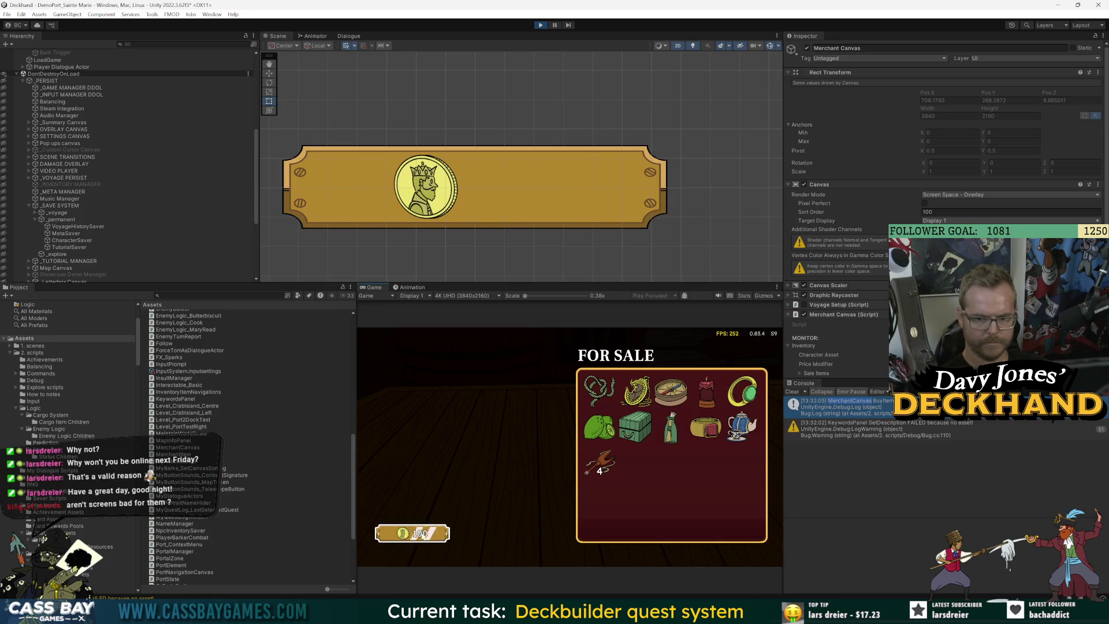
click(422, 535)
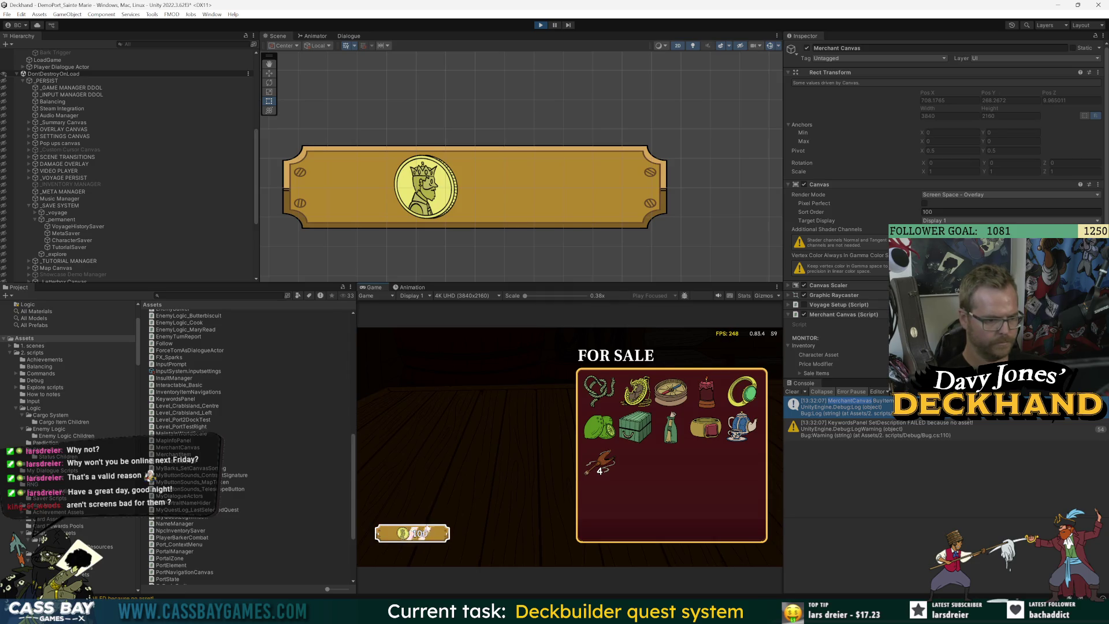
click(416, 535)
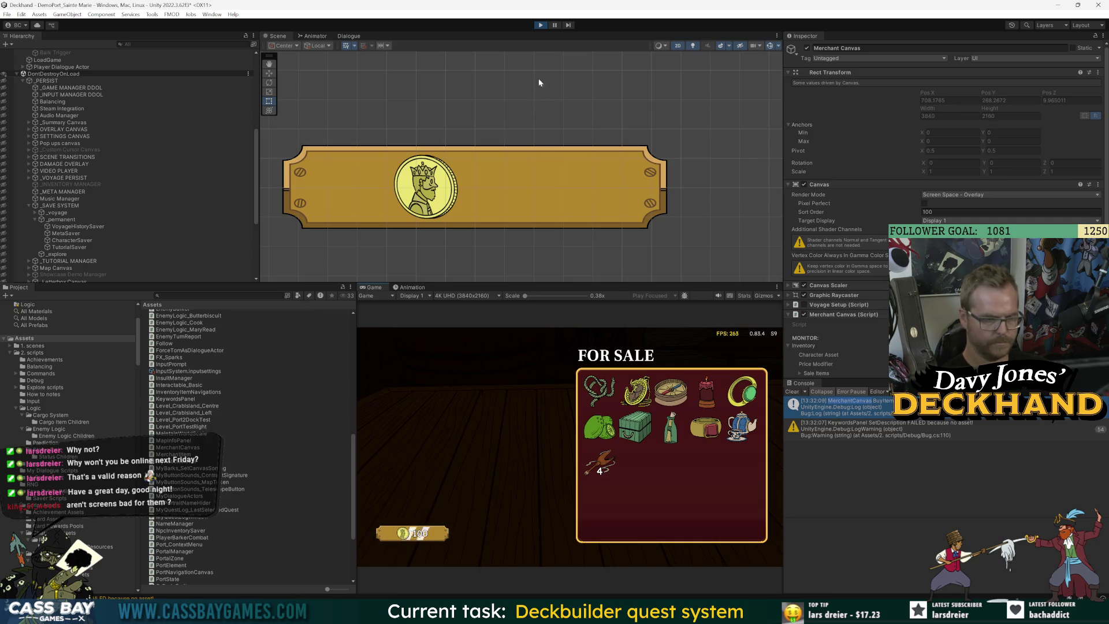
click(539, 26)
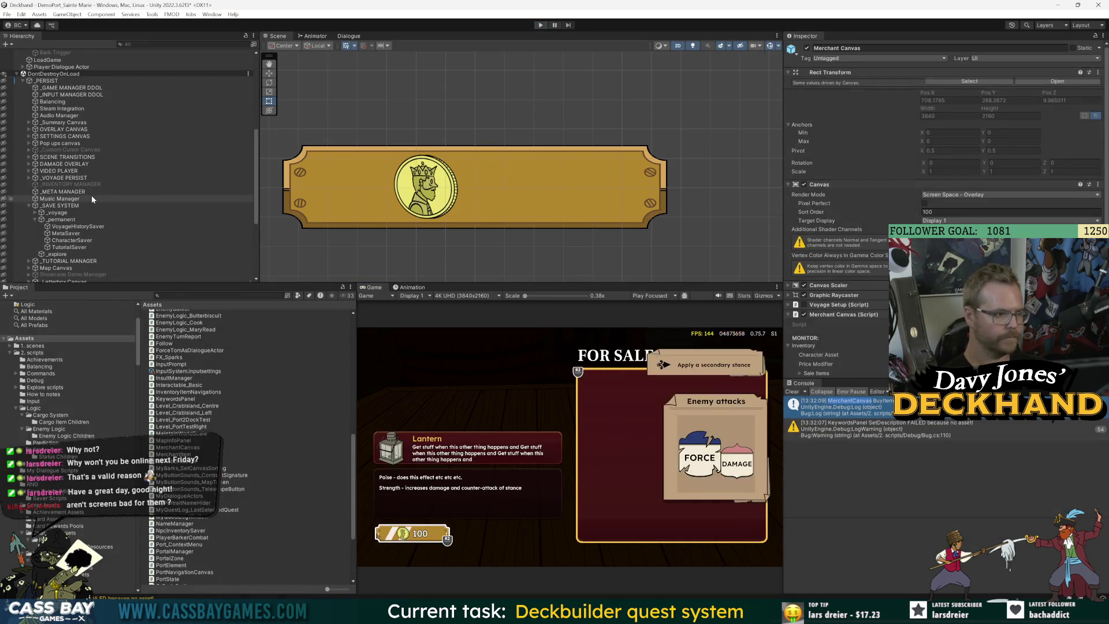
Step: Open the Merchant Canvas prefab and inspect Coin icon, Button Text (1), Price Text Group and the coin purchase button
click(1076, 80)
scroll(84, 237, down, 5)
click(82, 217)
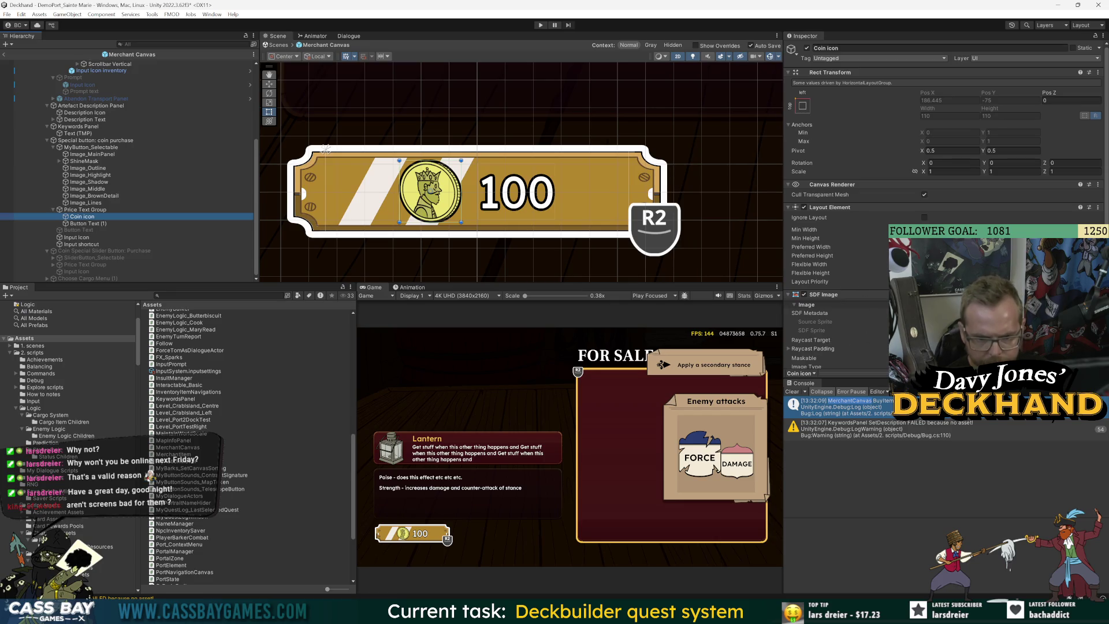
scroll(832, 323, down, 3)
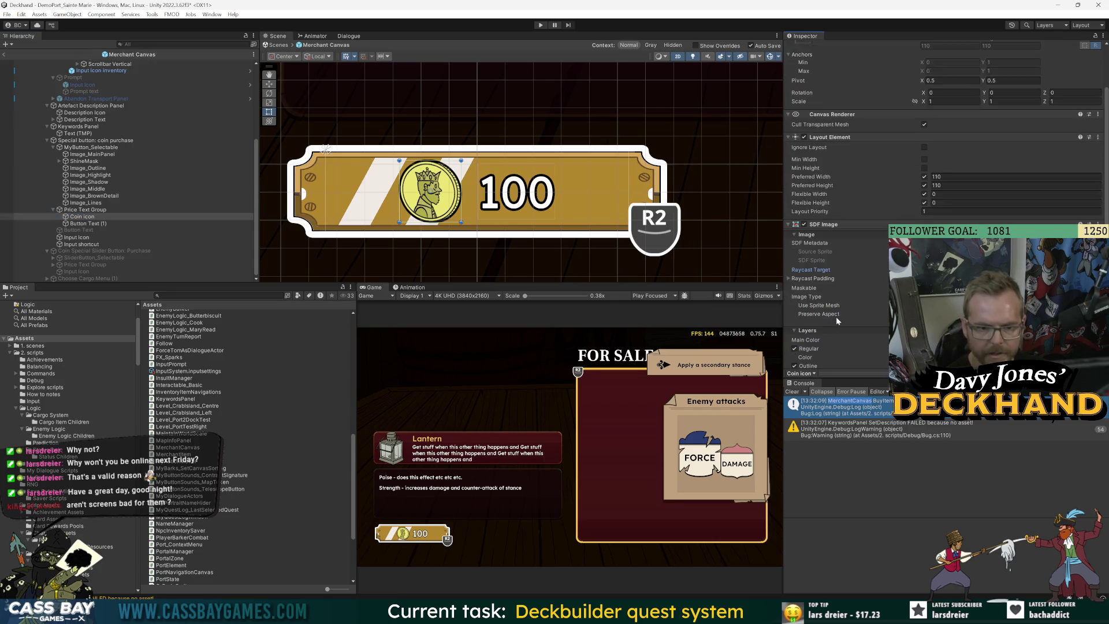
click(87, 225)
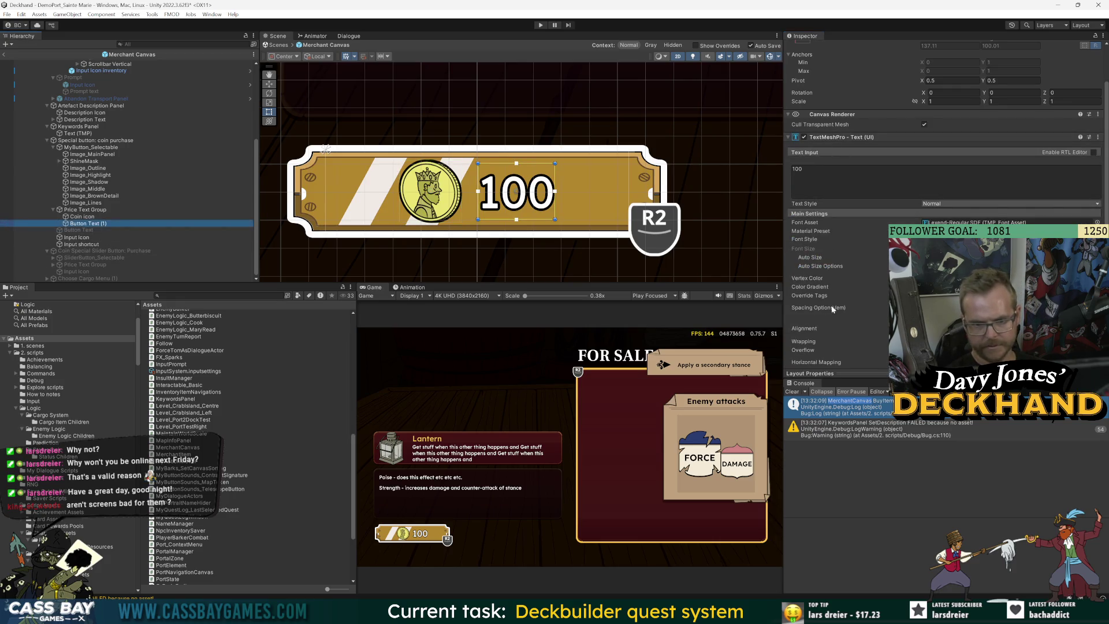
scroll(824, 289, down, 5)
click(843, 246)
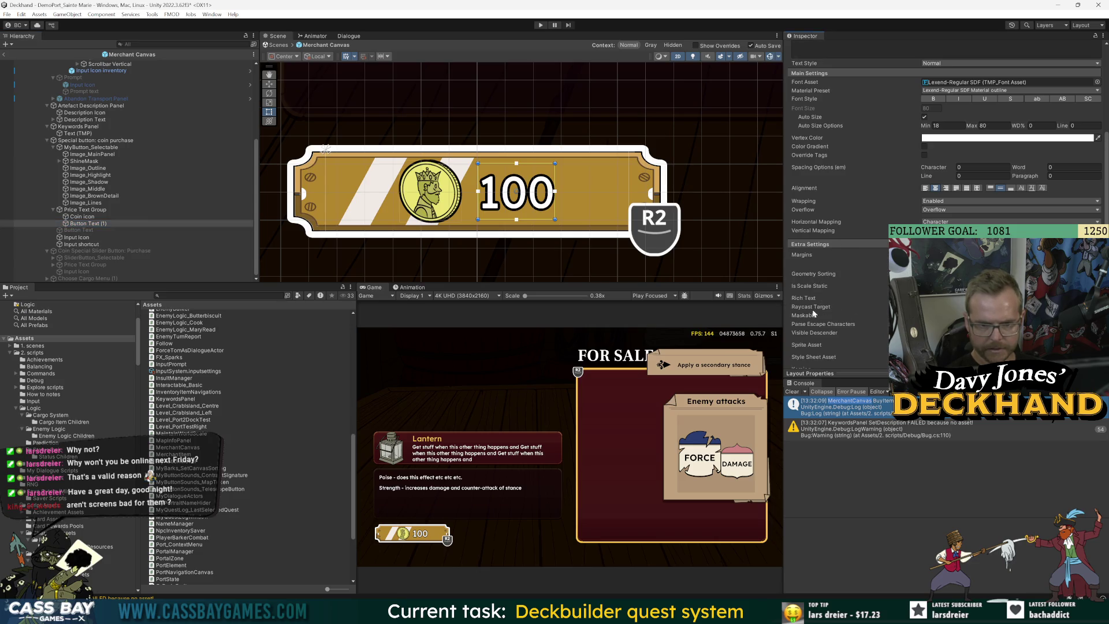
click(85, 210)
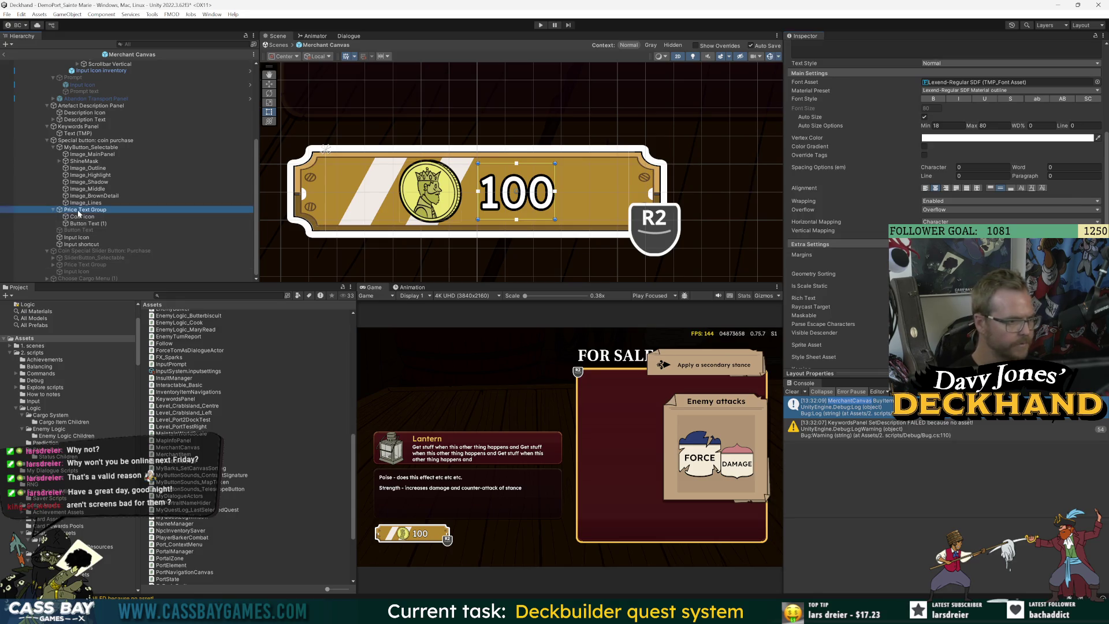
click(79, 141)
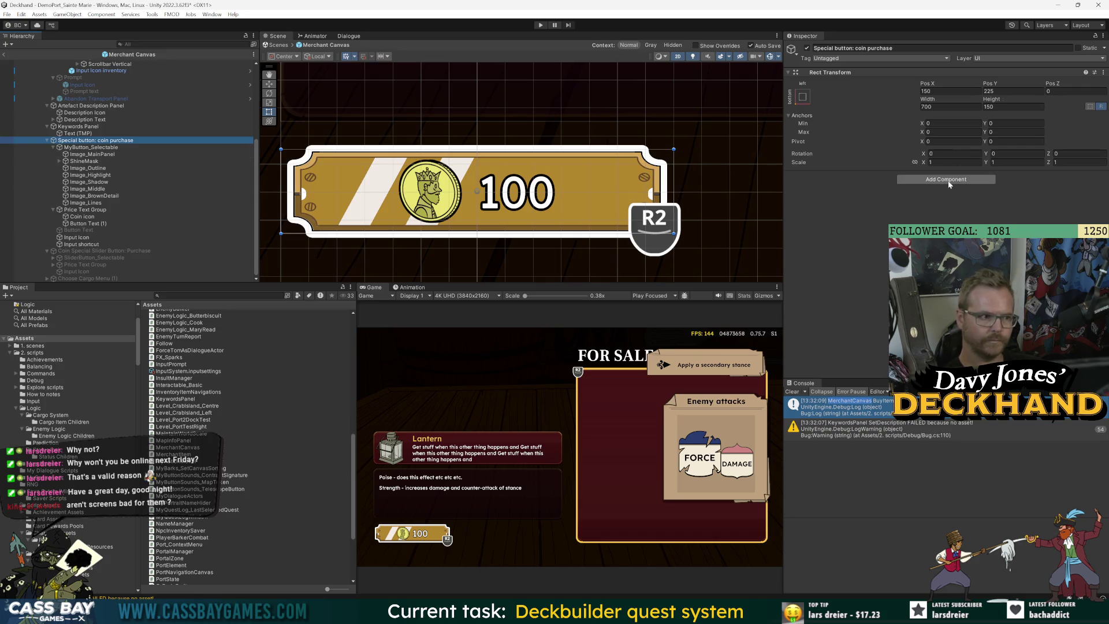
Step: Collapse the Hierarchy children, add a Canvas Group via the 'canvasg' search, and save the prefab with Ctrl+S
click(60, 148)
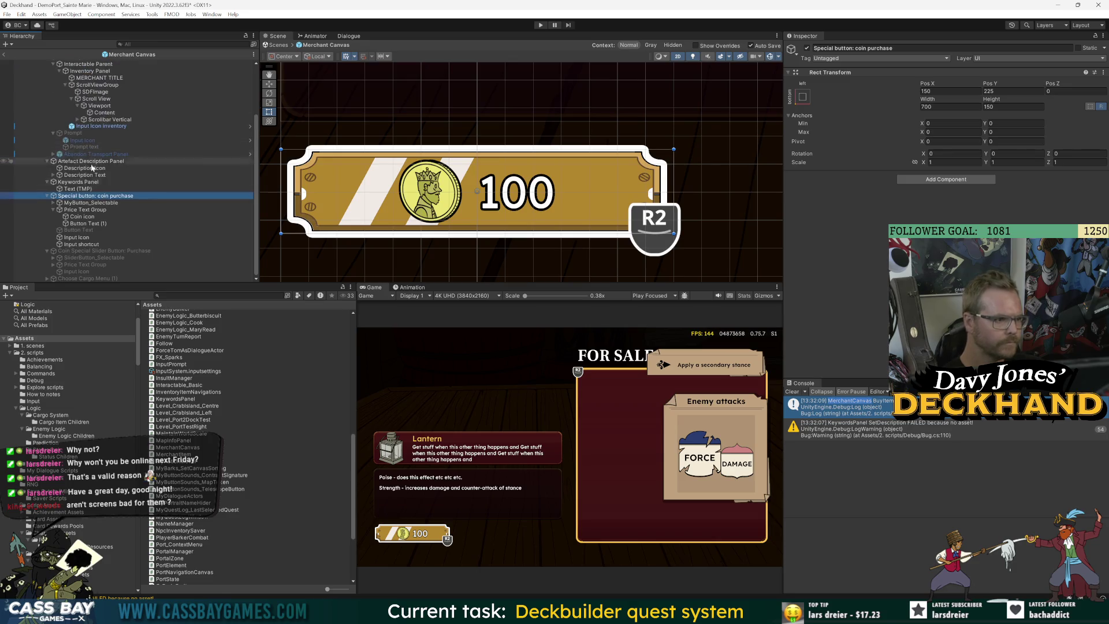
click(53, 210)
click(959, 179)
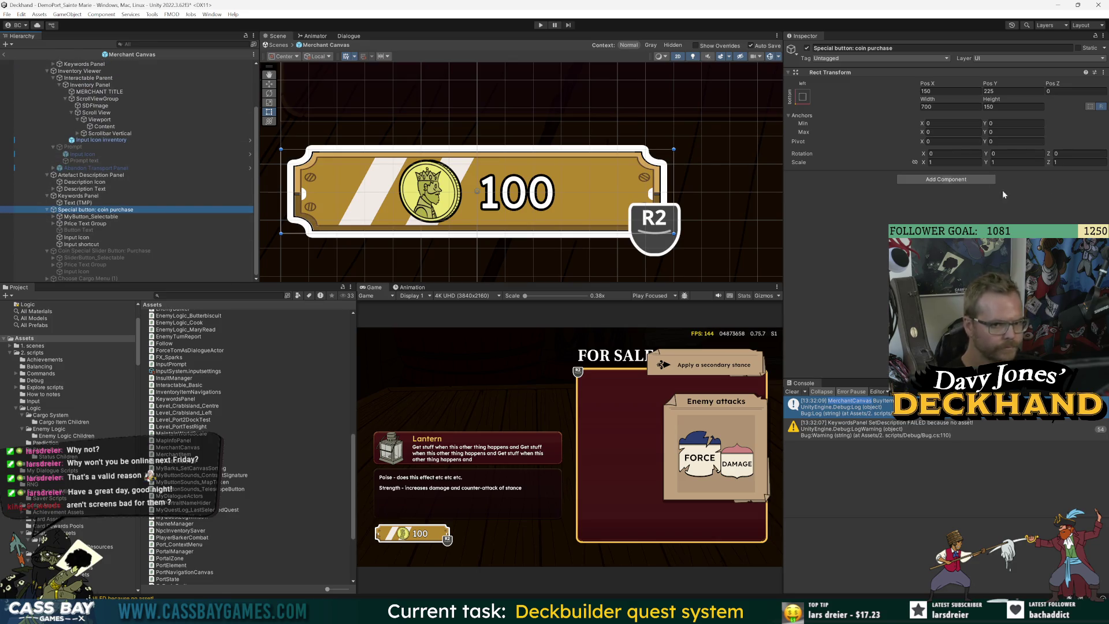
key(BackSpace)
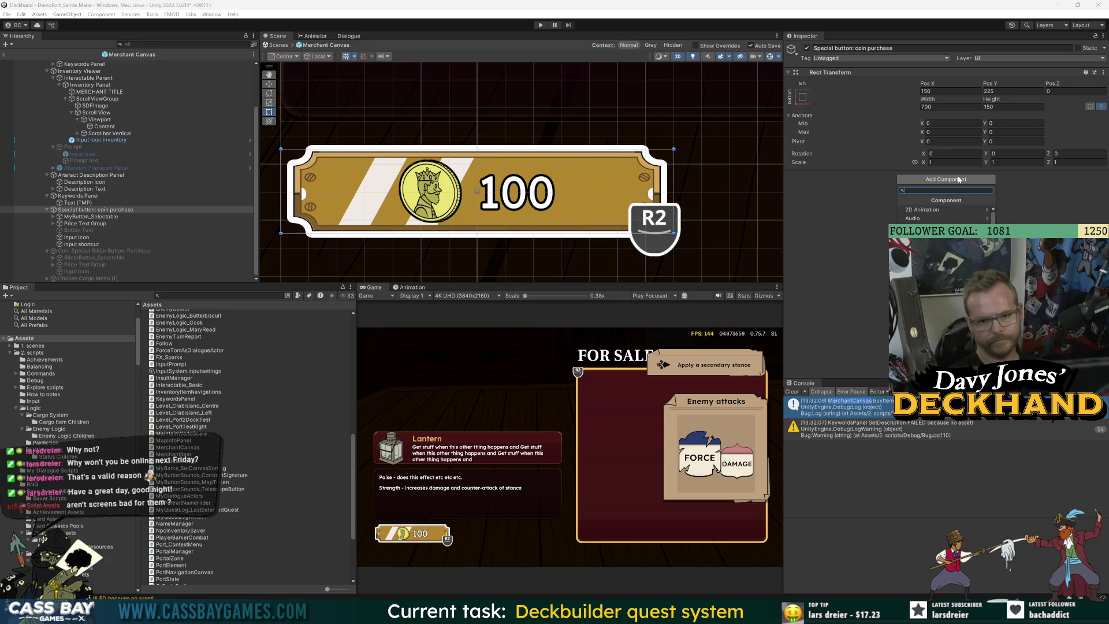
text(canvasg)
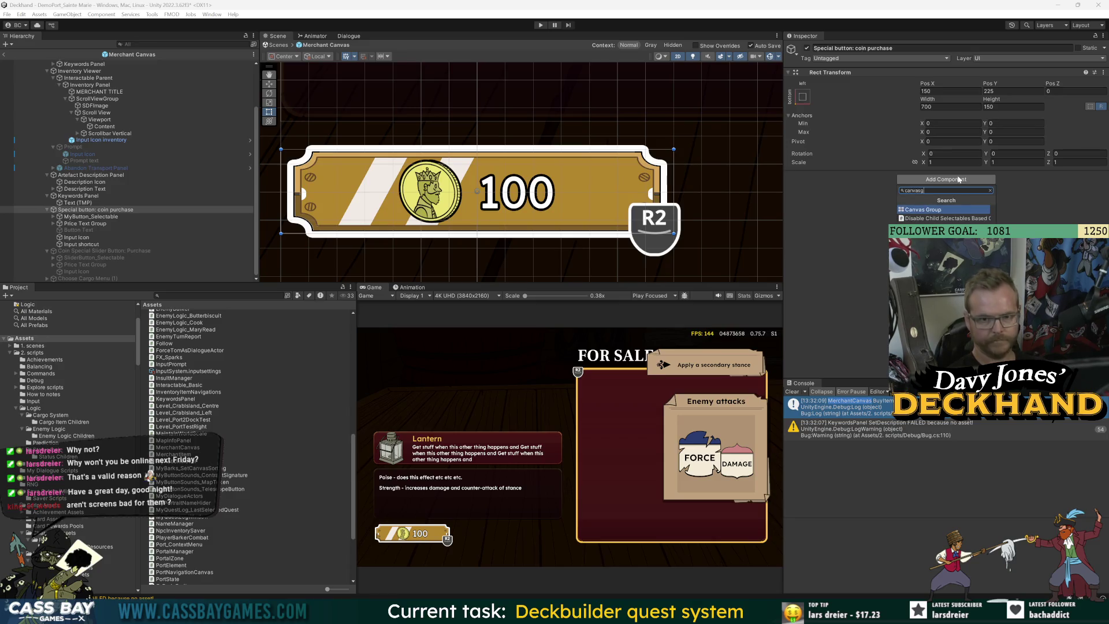
key(Return)
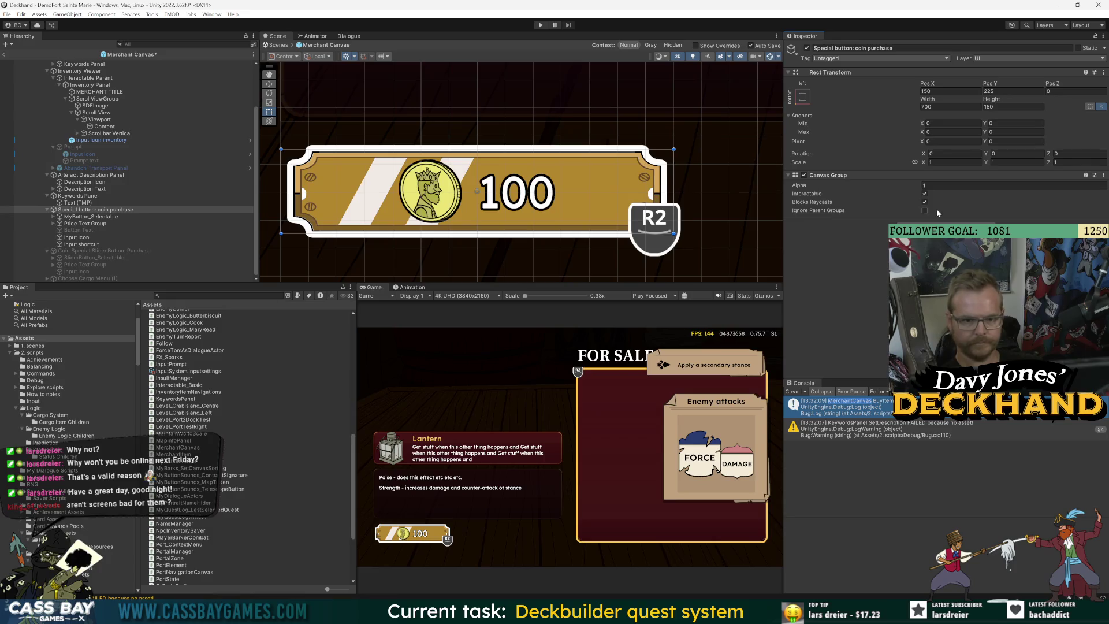
key(ctrl+s)
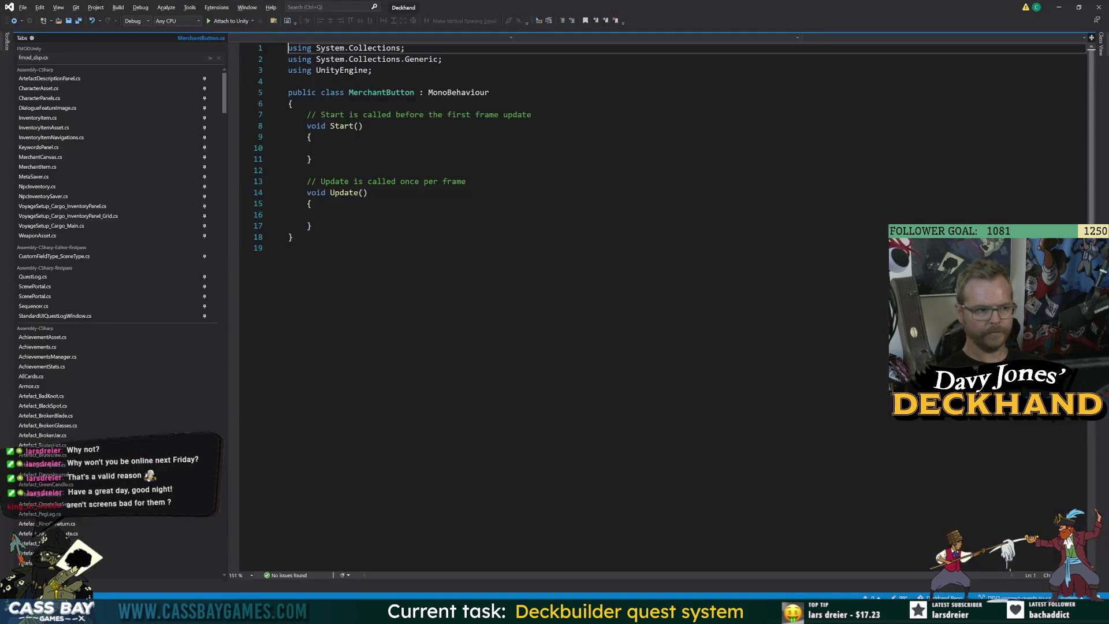
Step: Delete the default Start and Update methods in MerchantButton.cs and add 'using TMPro;'
scroll(210, 289, down, 20)
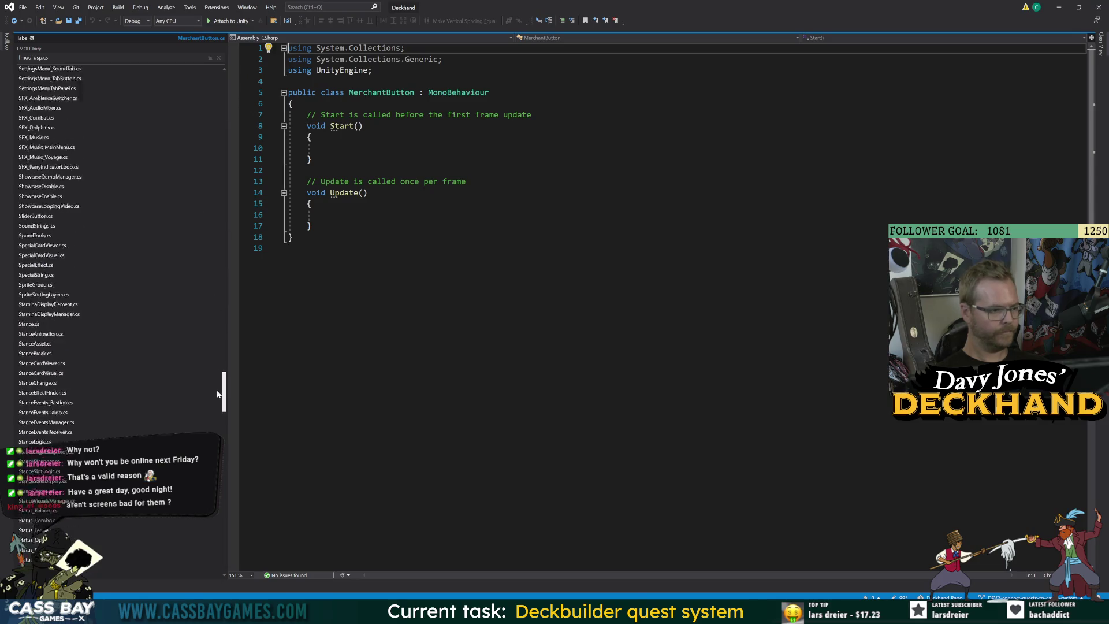
click(204, 264)
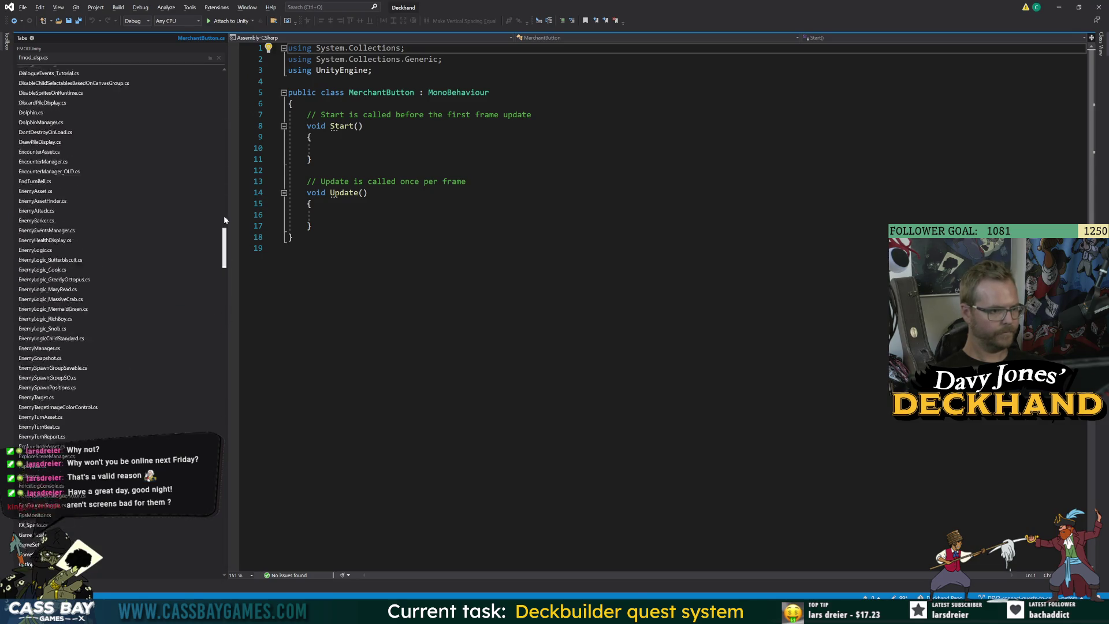
key(shift+Up)
key(shift+Up)
key(shift+Up)
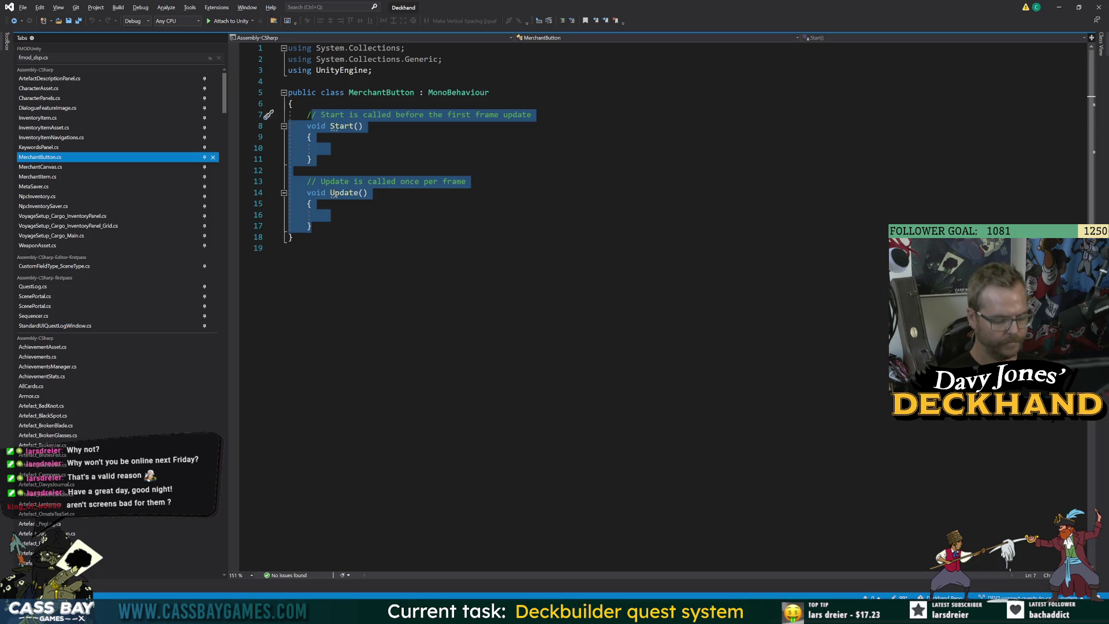
key(BackSpace)
text(/)
key(BackSpace)
click(372, 69)
key(Return)
text(using TMPro;)
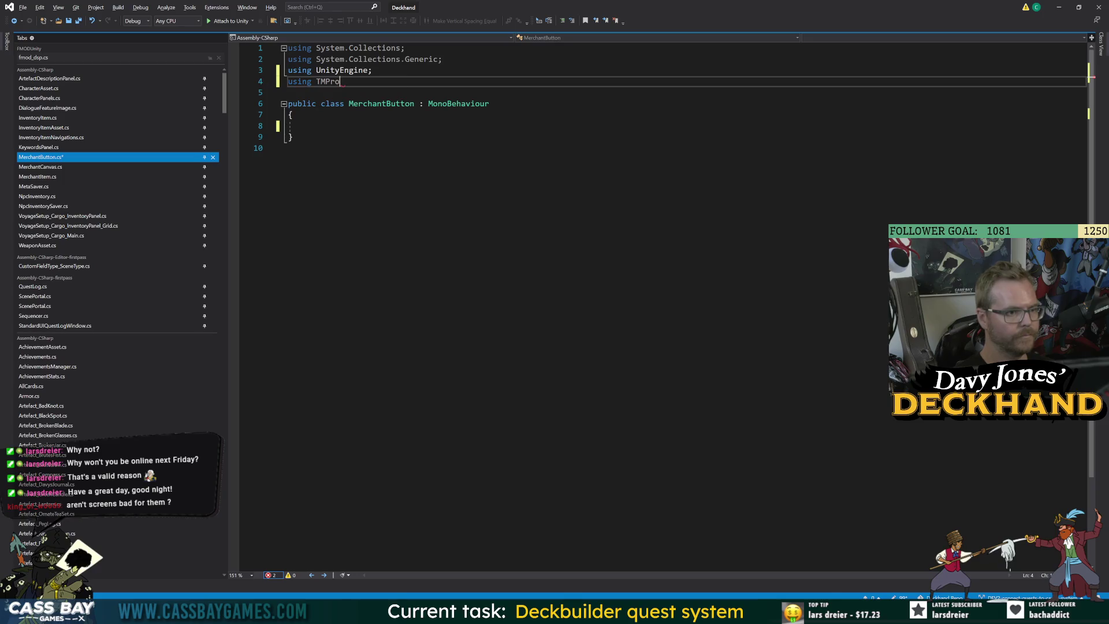
click(307, 126)
Step: Declare '[SerializeField] private TextMeshProUGUI priceText;' and begin 'public void SetupButton(int price)'
text([SerializeField])
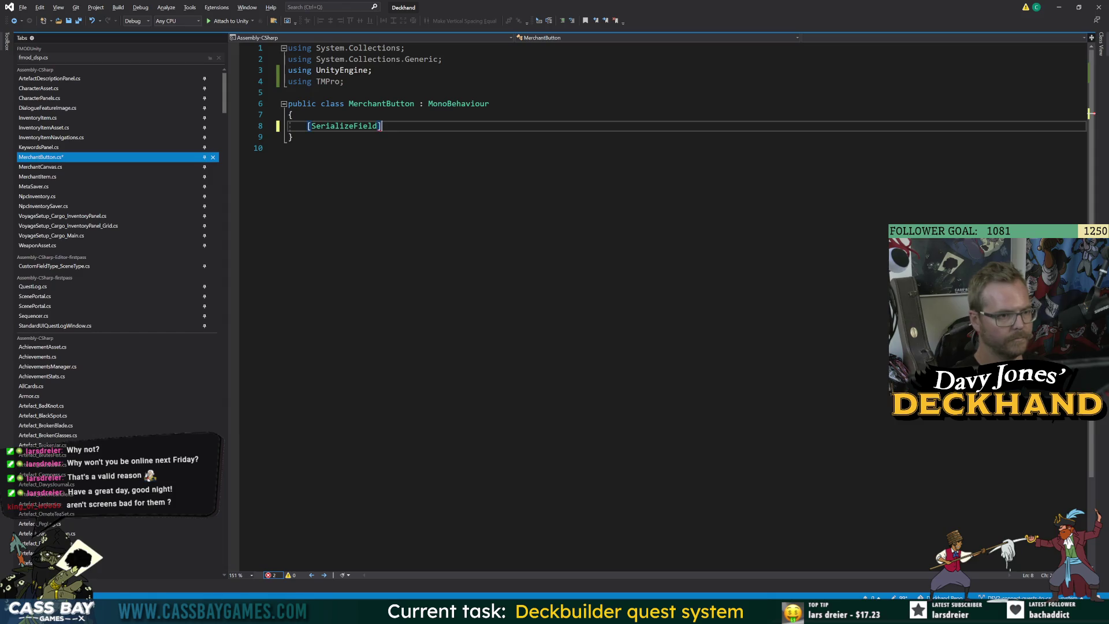
text( private TextM)
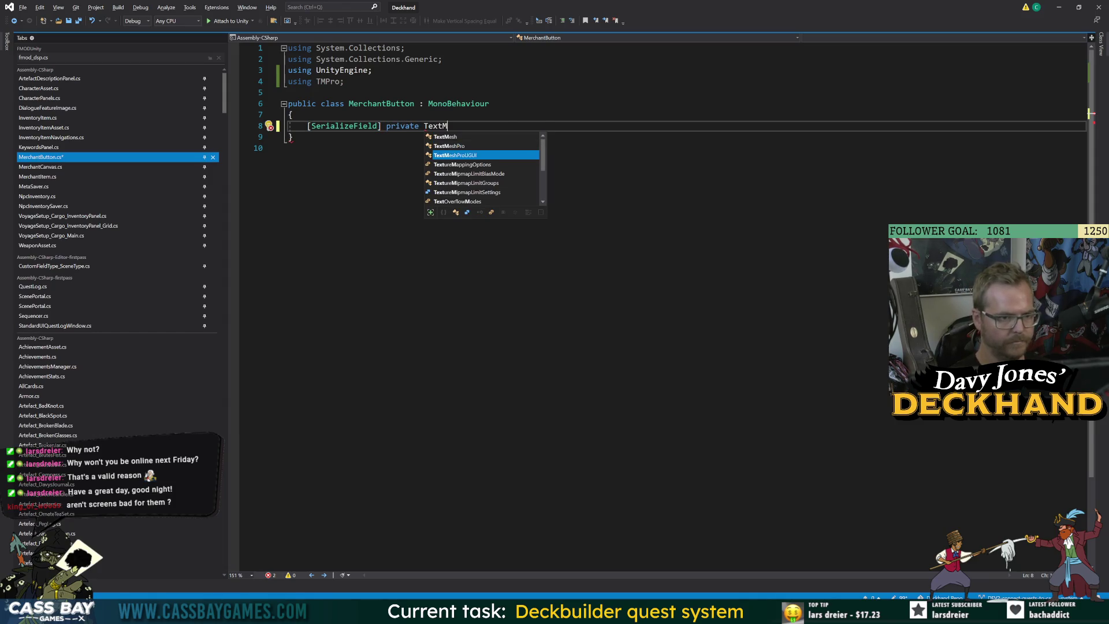
key(space)
text(priceText;)
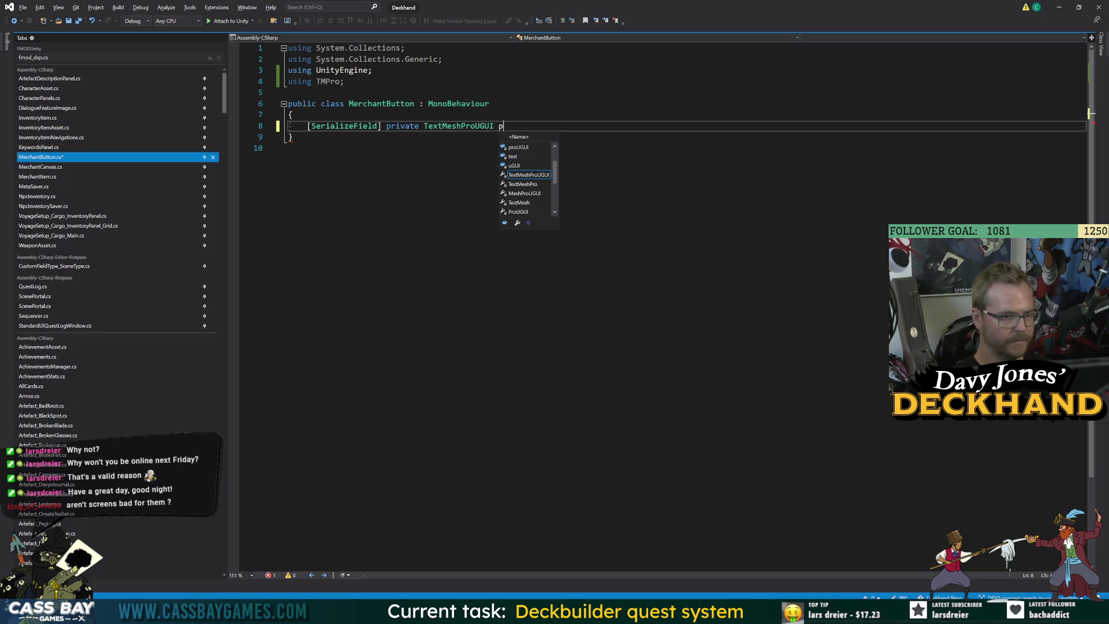
key(Return)
key(Return)
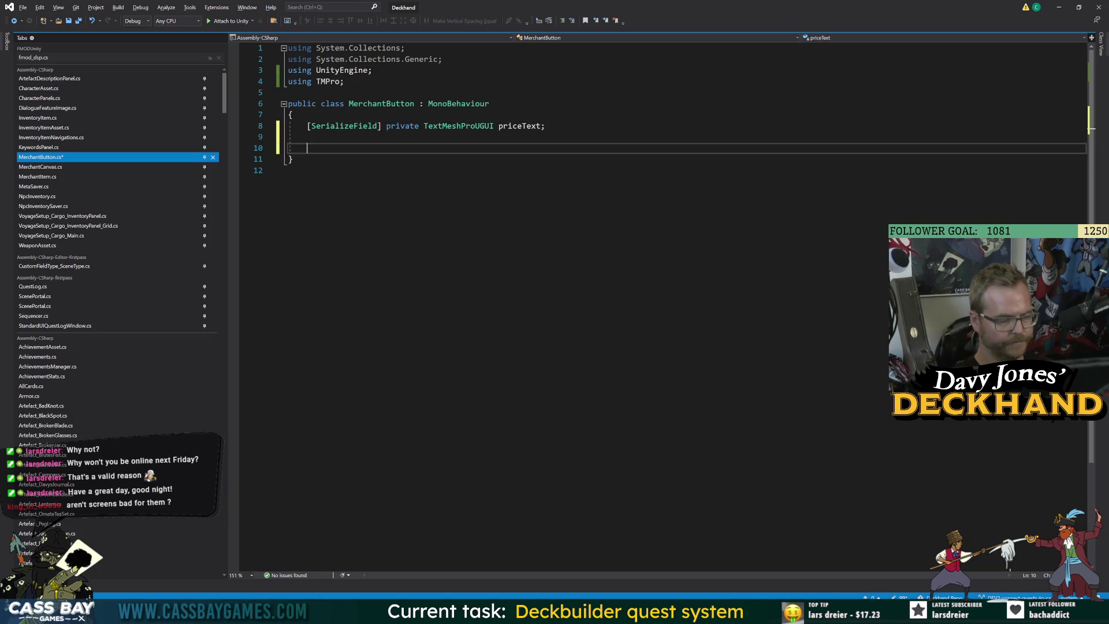
text(public void Setup)
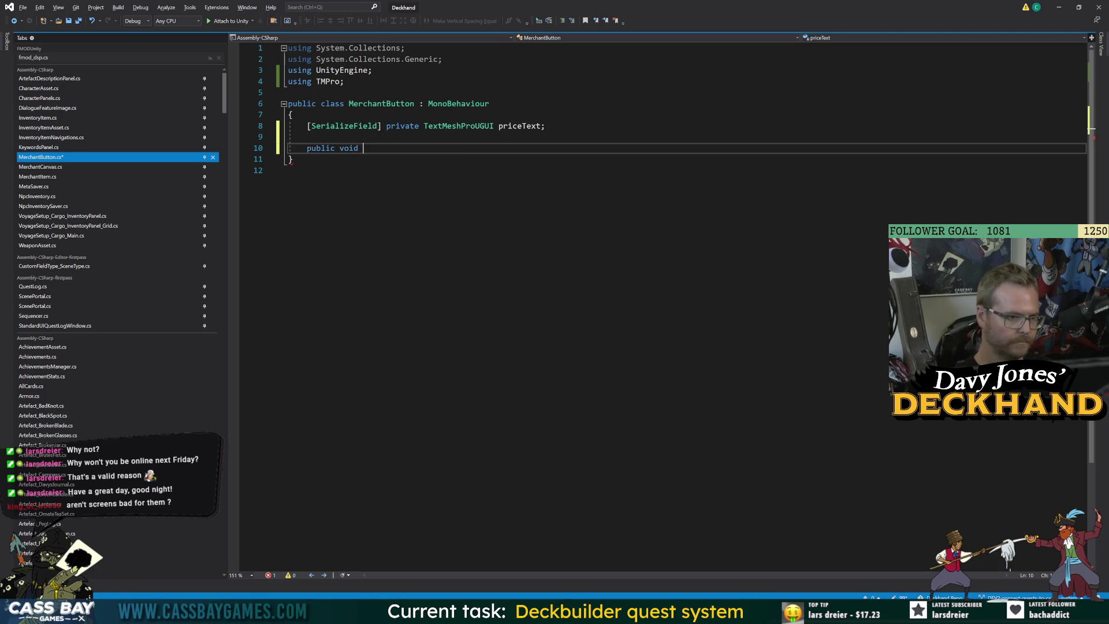
text(Button())
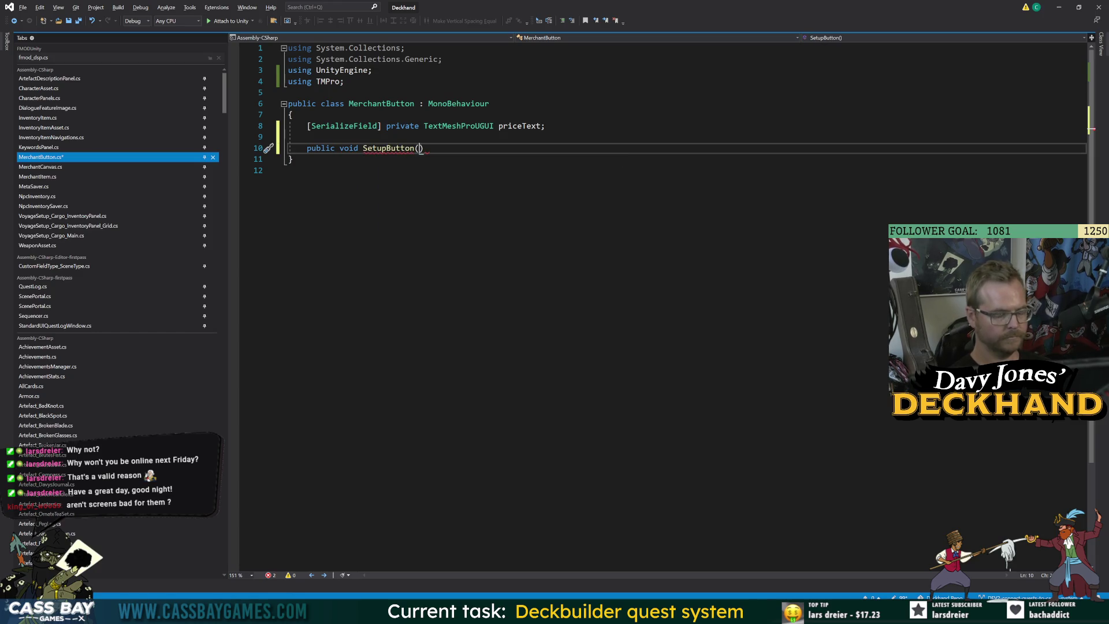
text(int price)
Step: Open the SetupButton body and add an 'int availableFunds' parameter to its signature
key(End)
key(Return)
text({)
key(Return)
text(price)
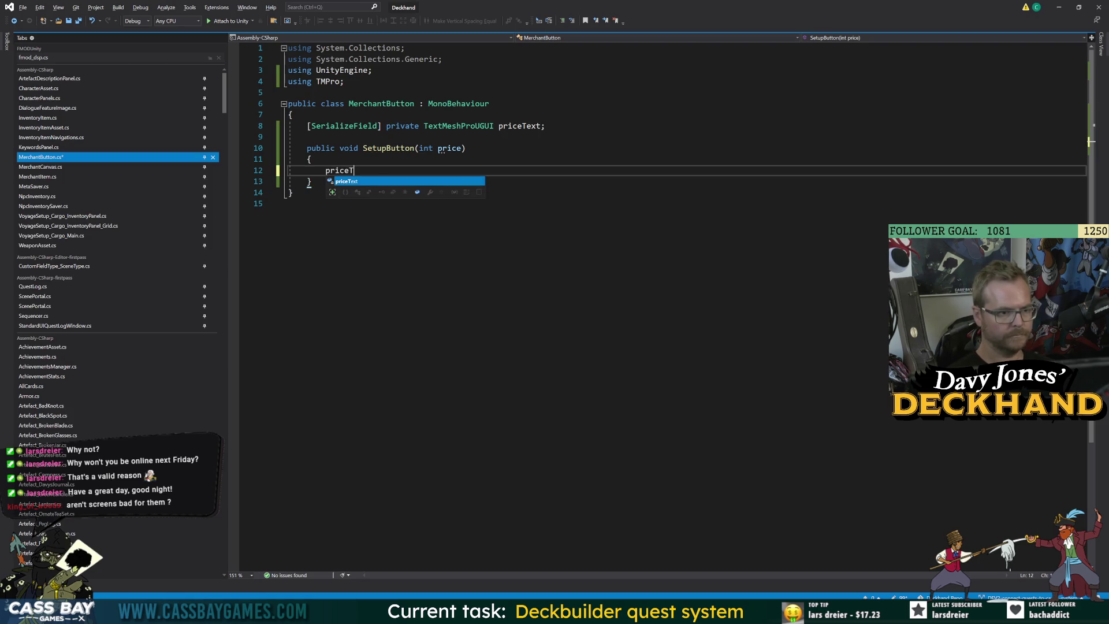
key(Tab)
key(ctrl+s)
click(465, 148)
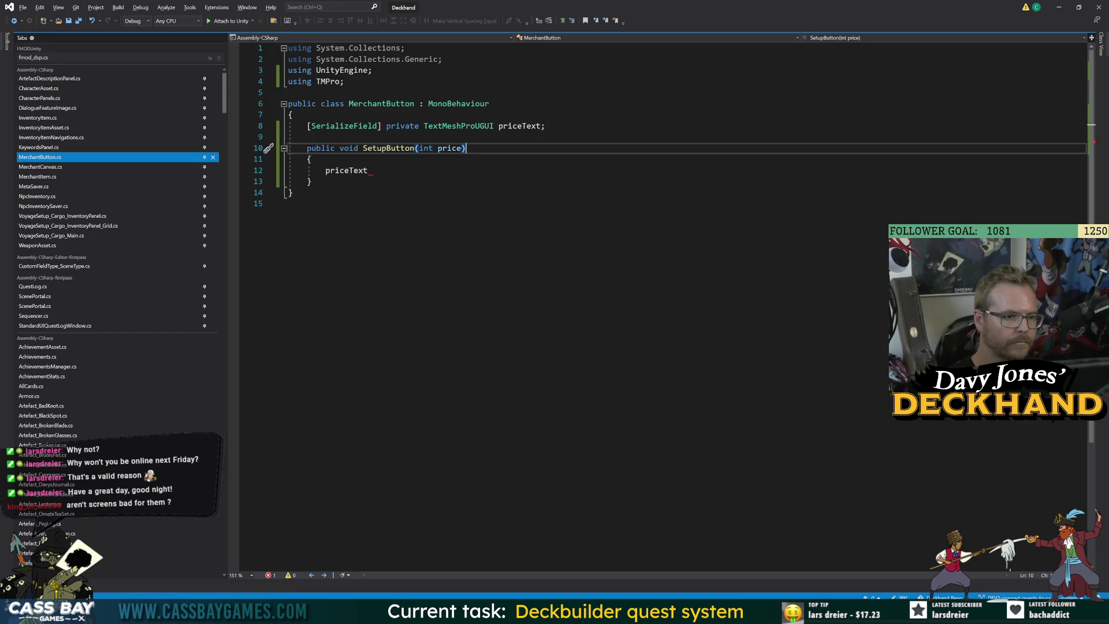
click(450, 148)
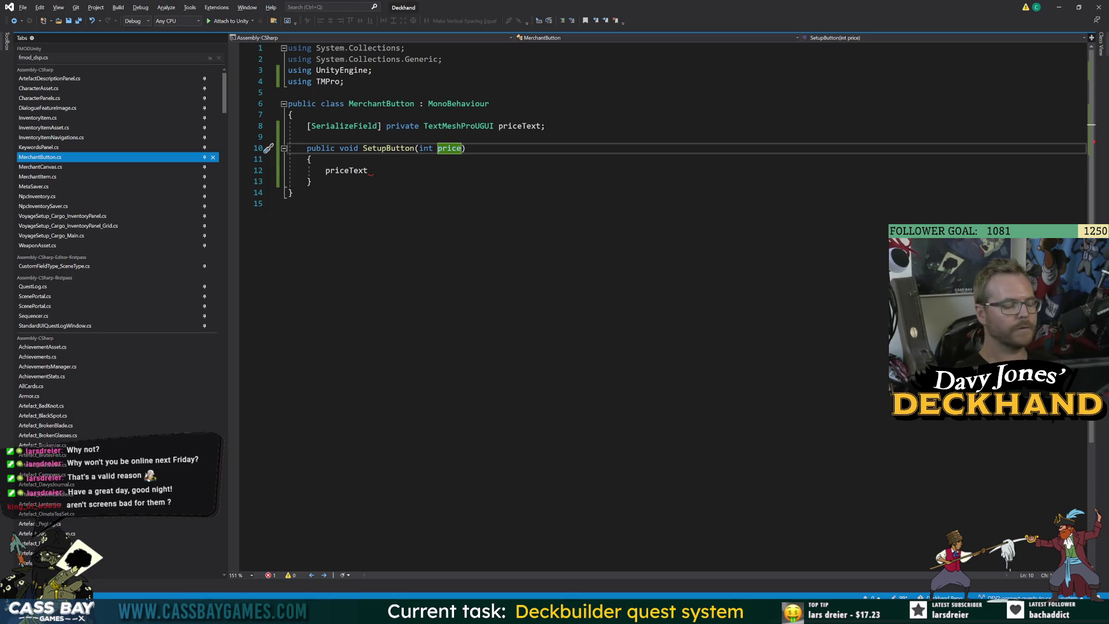
text(, int )
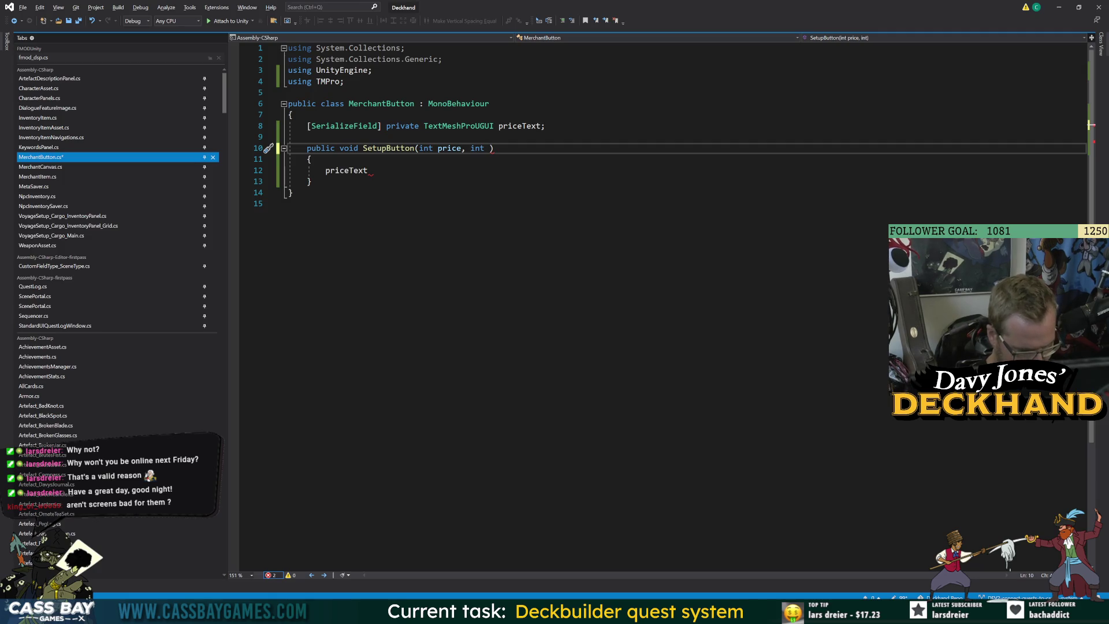
text(availableFunds)
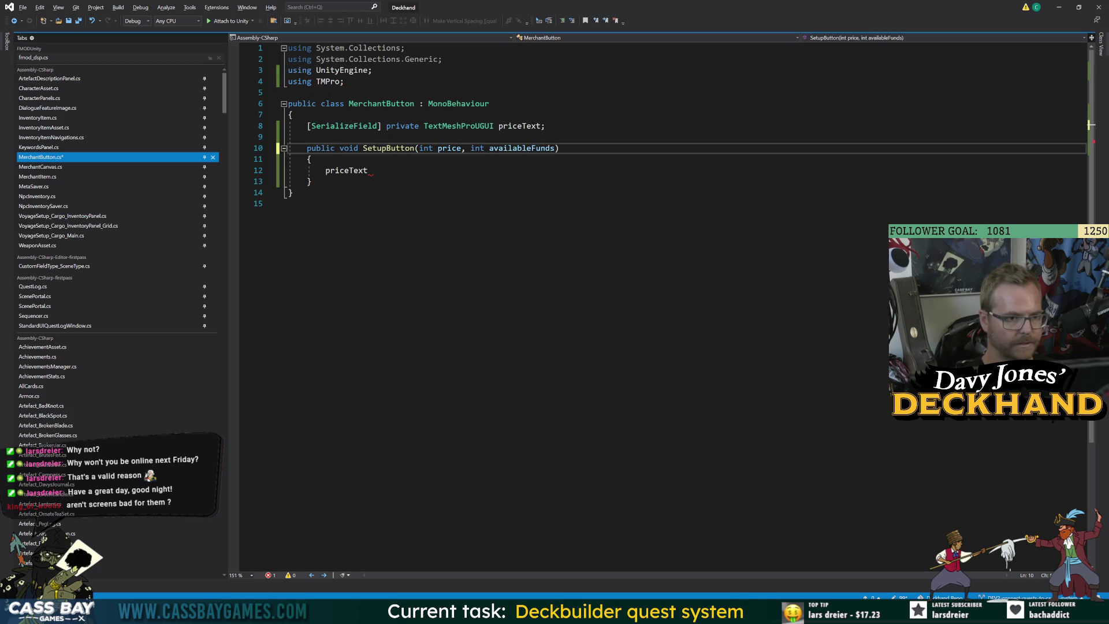
Step: Write 'priceText.text = price.ToString()' inside SetupButton
click(289, 203)
click(368, 170)
drag(368, 171, 325, 171)
click(289, 203)
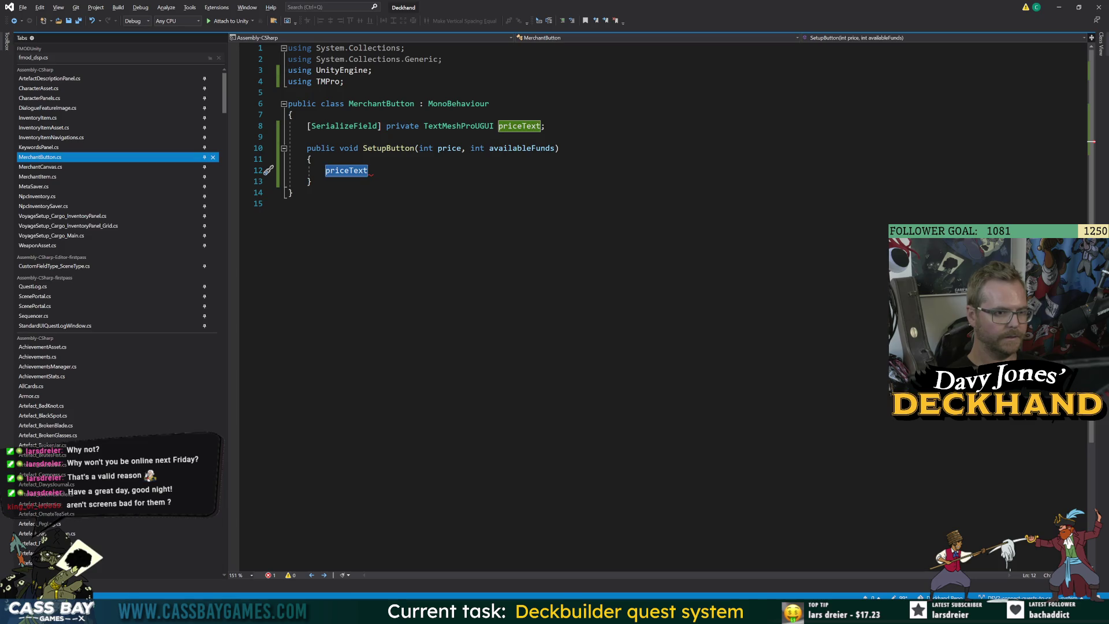
key(BackSpace)
text(price text)
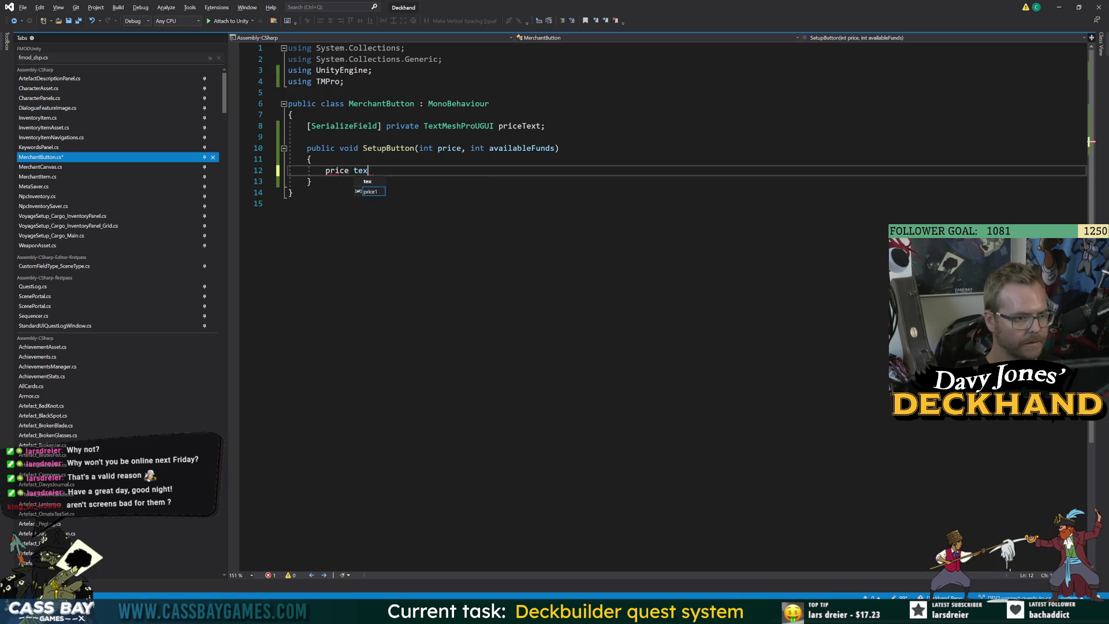
key(BackSpace)
key(BackSpace)
key(BackSpace)
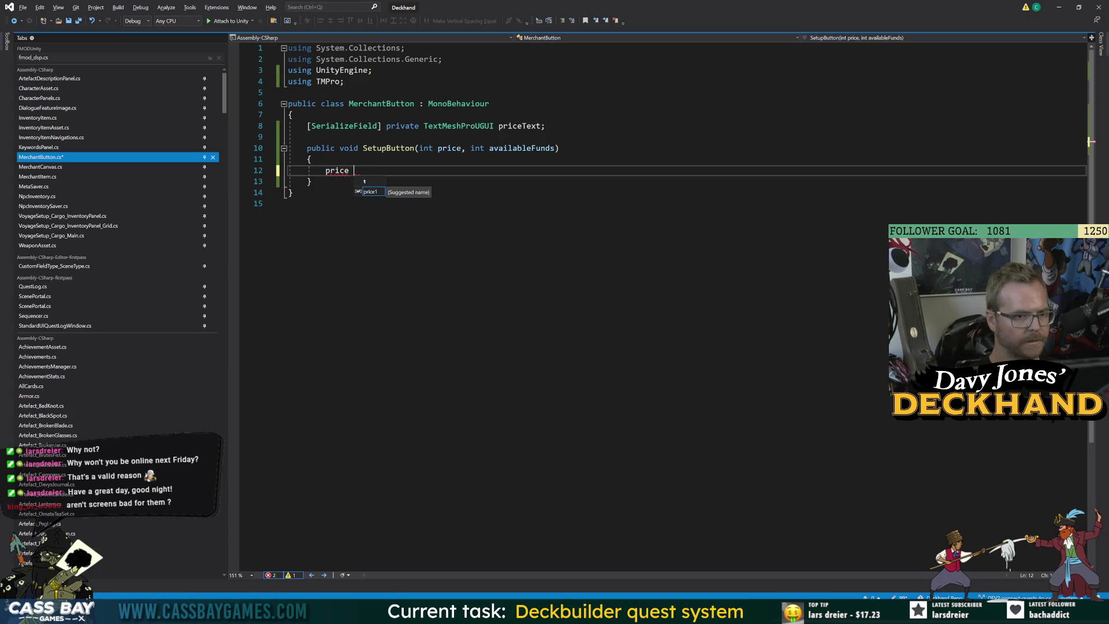
text(Text.text)
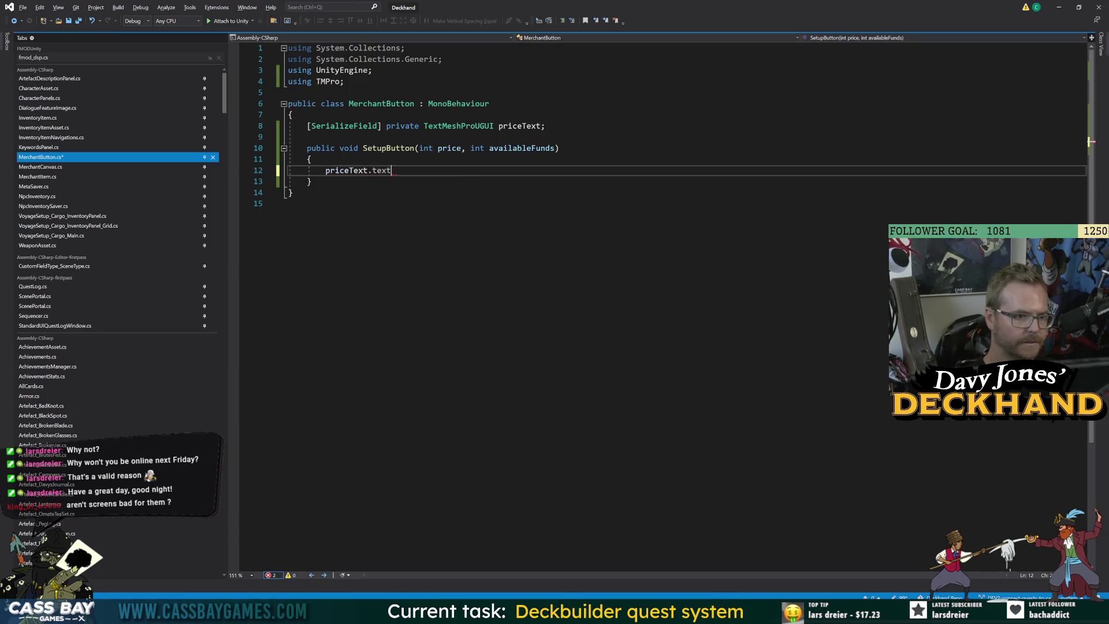
text( = )
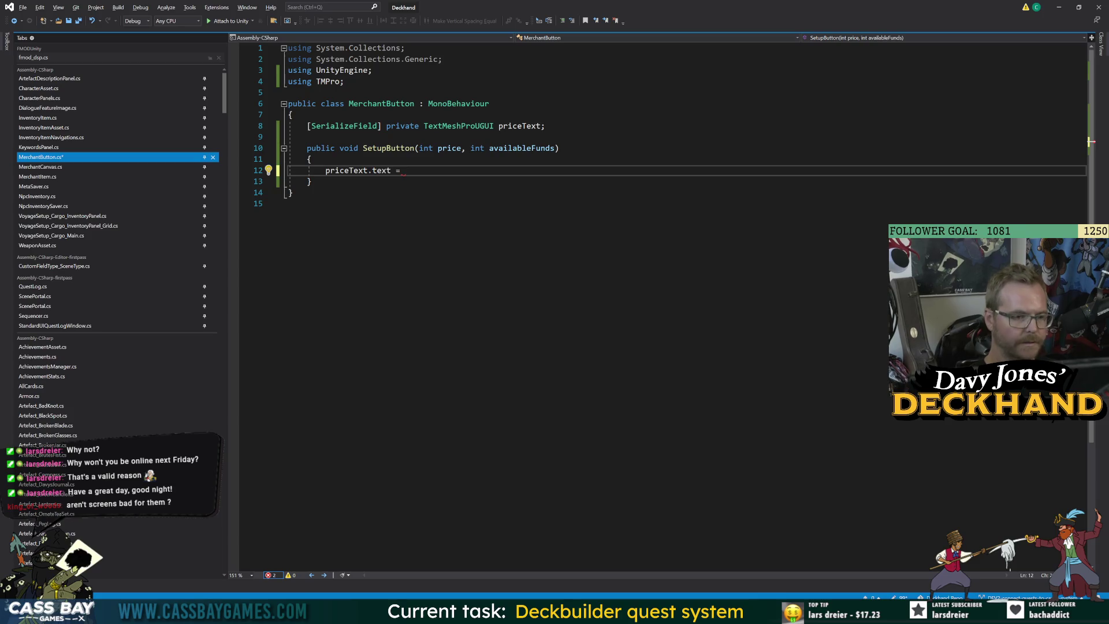
text(price.to)
text(String();)
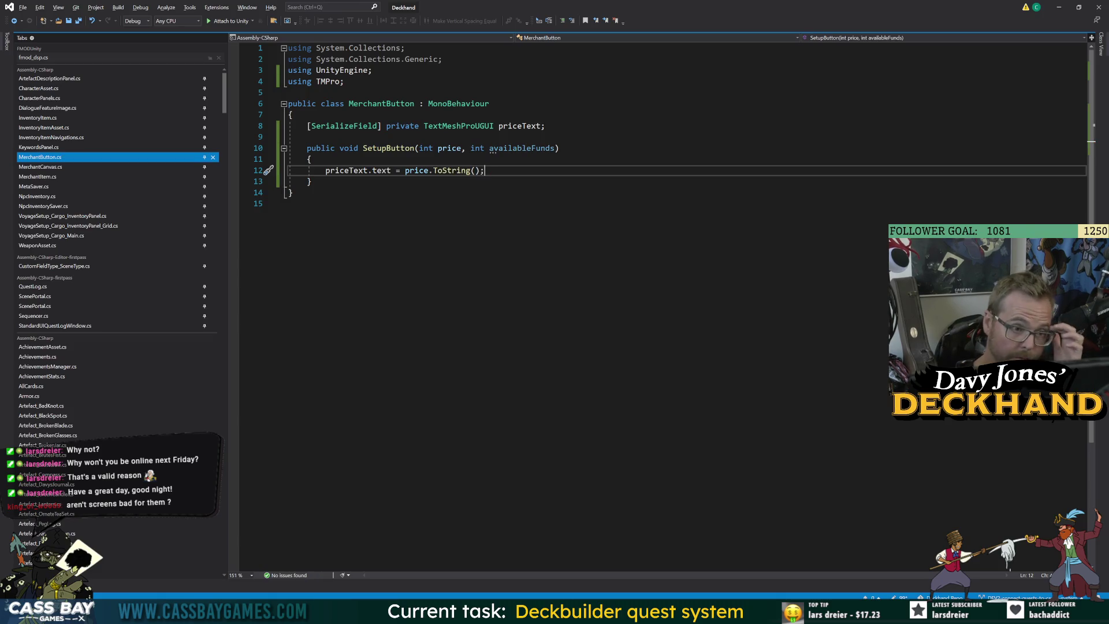
Step: Add 'if (price > availableFunds)' setting priceText.color = Color.red, and save the file
key(Return)
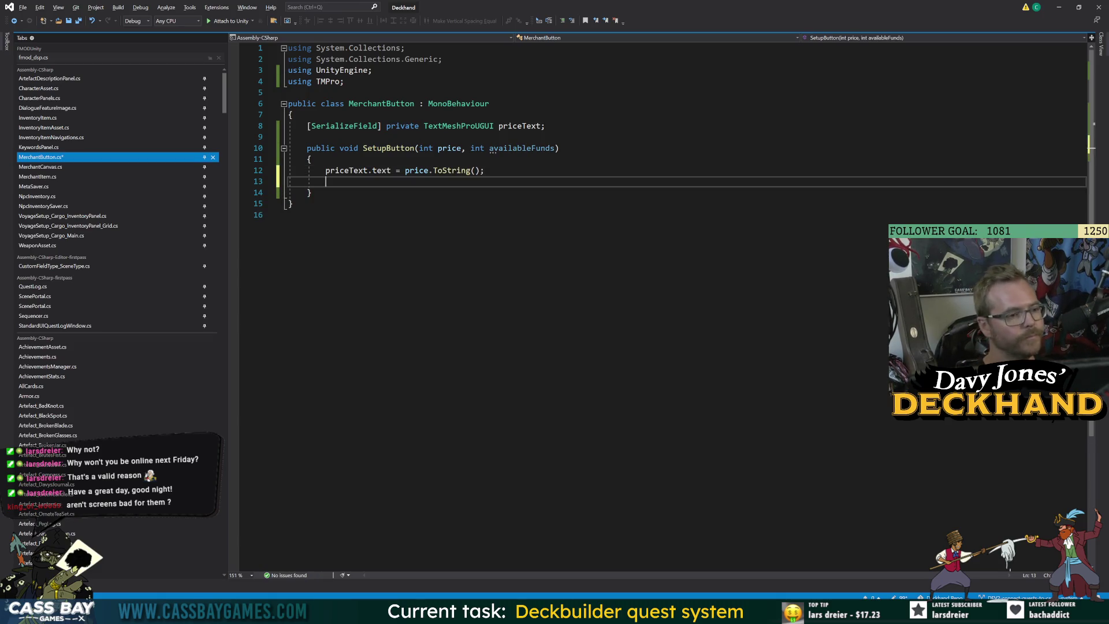
text(if ()
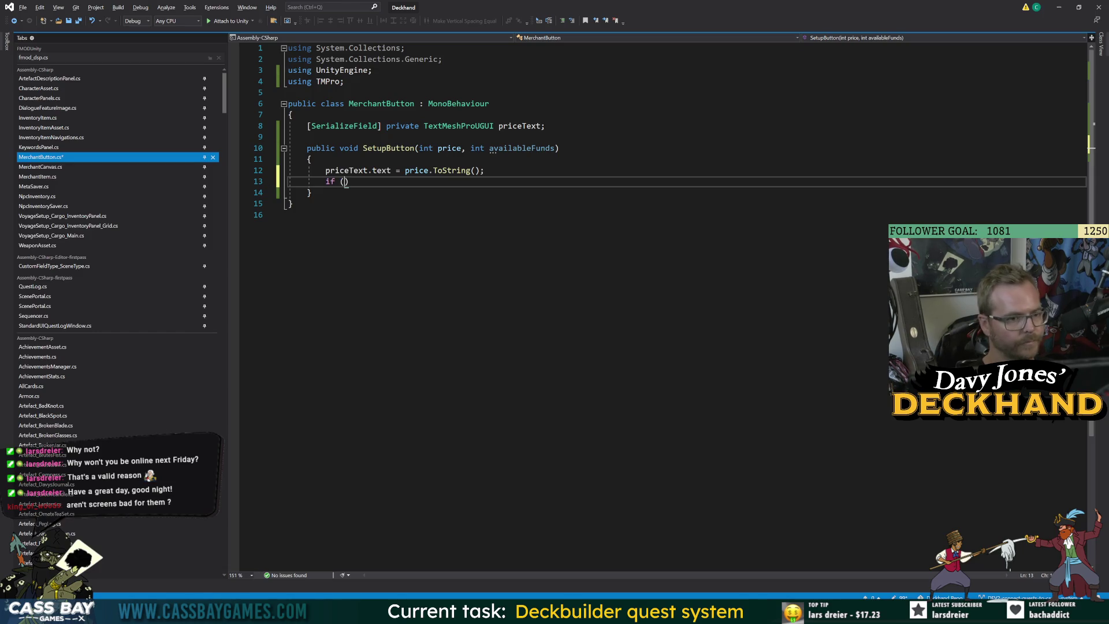
text(price )
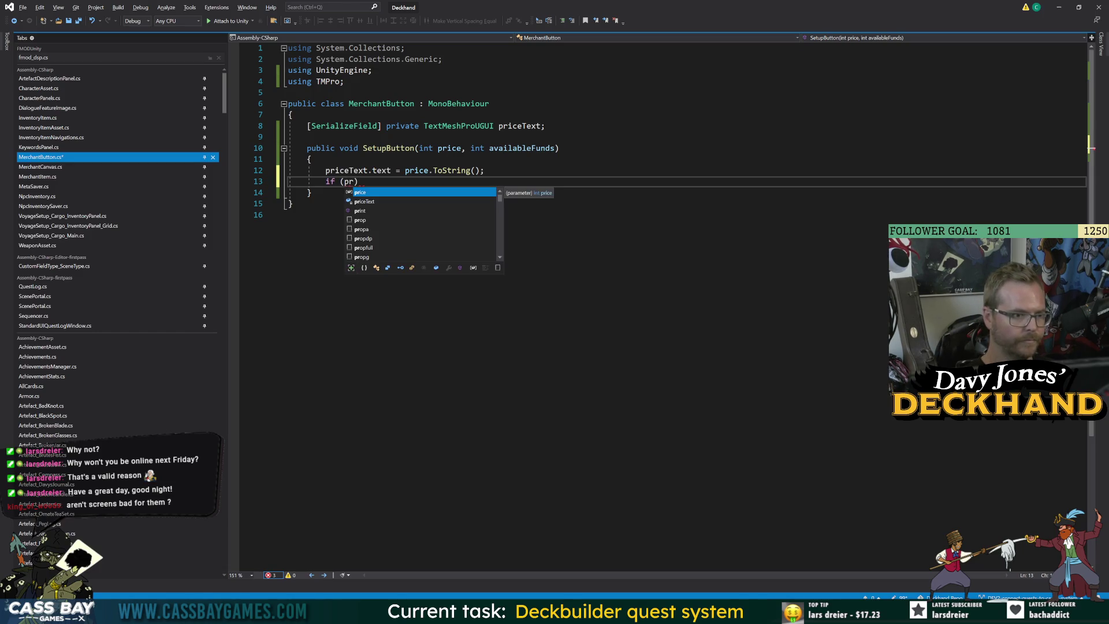
text(> availableFunds)
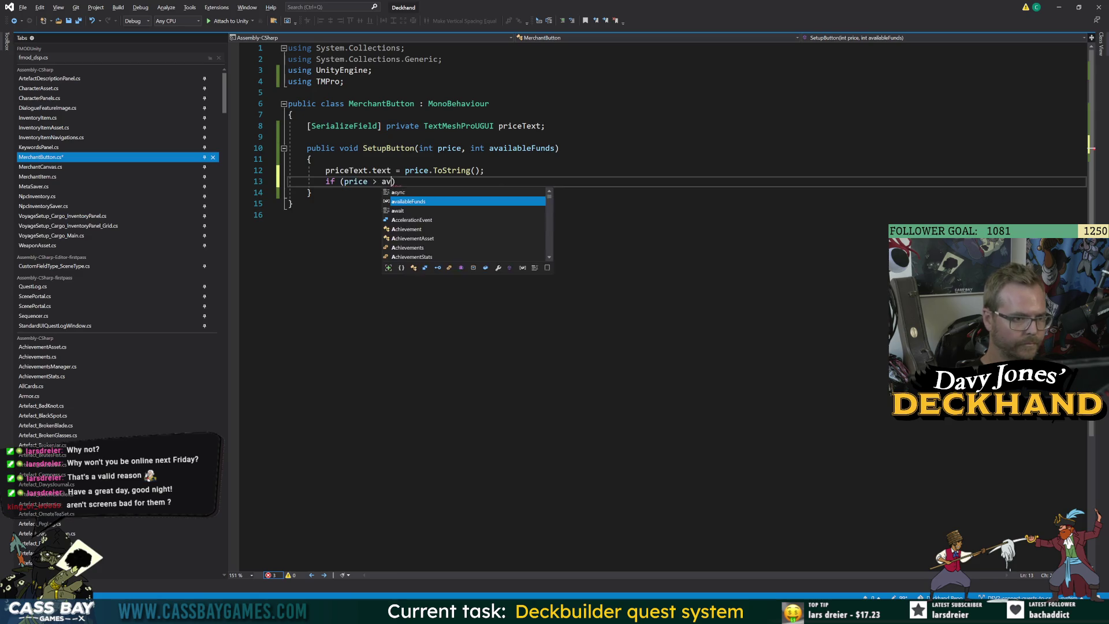
key(Return)
text({)
key(Return)
text(priceText)
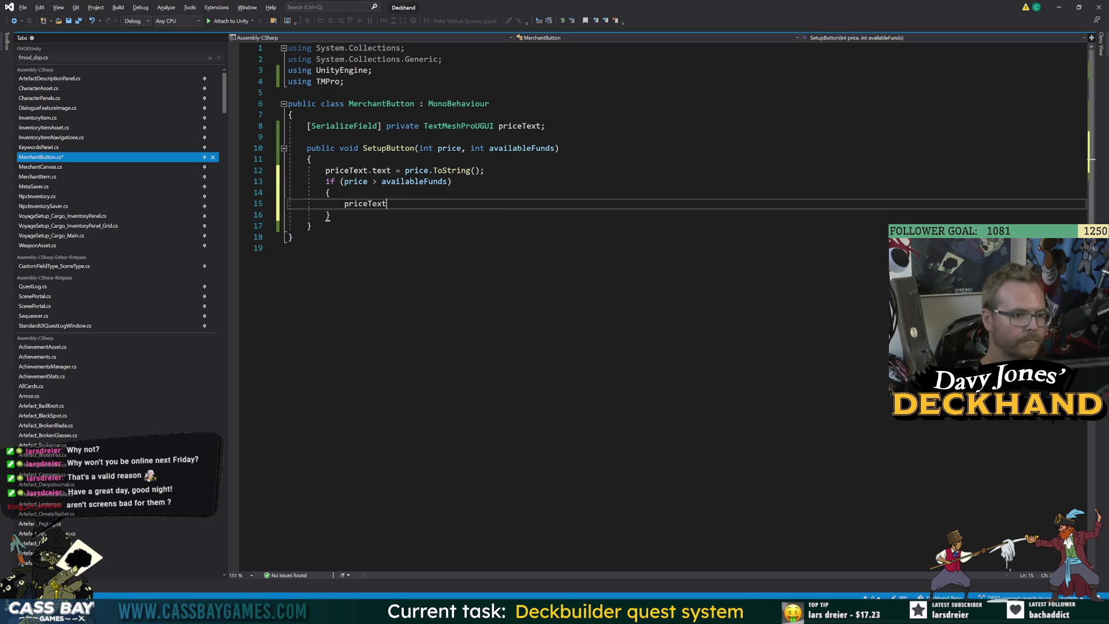
text(.color = Color.red;)
key(ctrl+s)
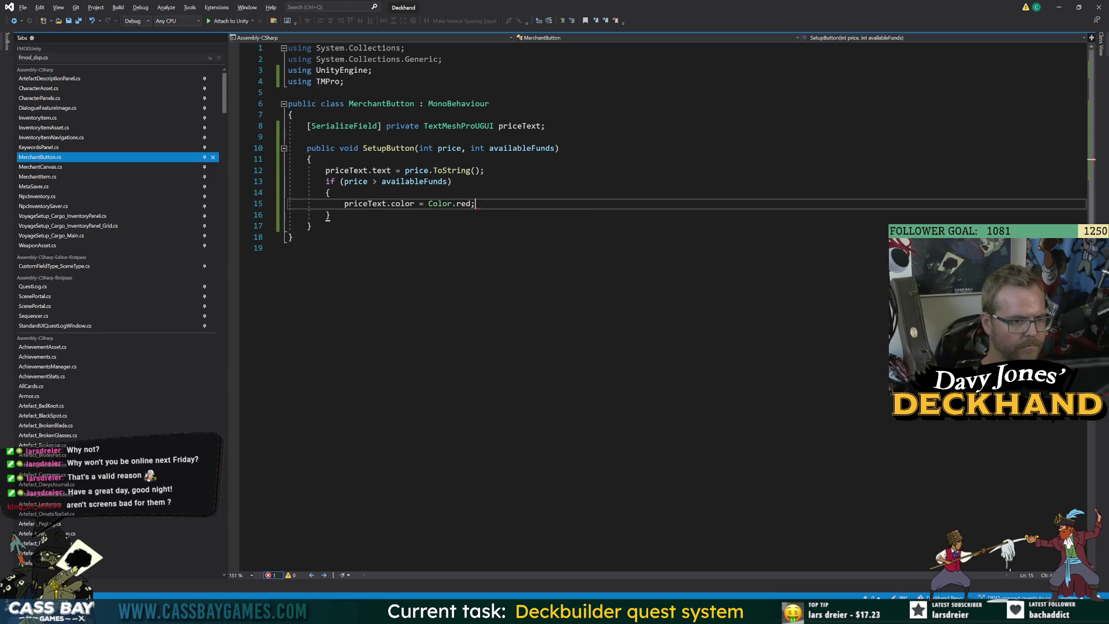
key(alt+Tab)
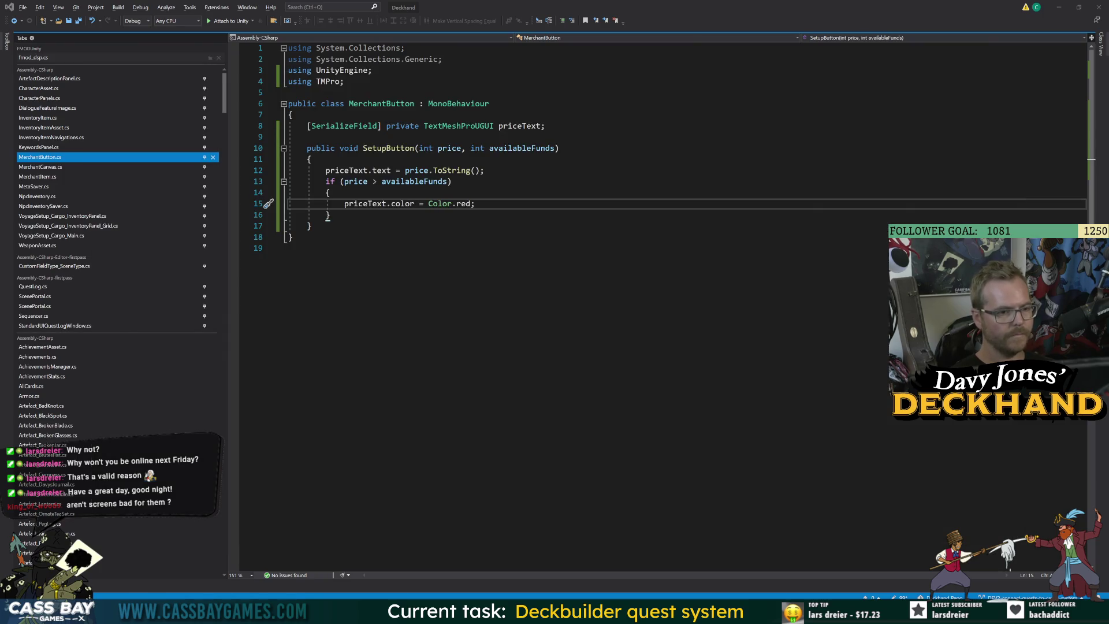
key(alt+Tab)
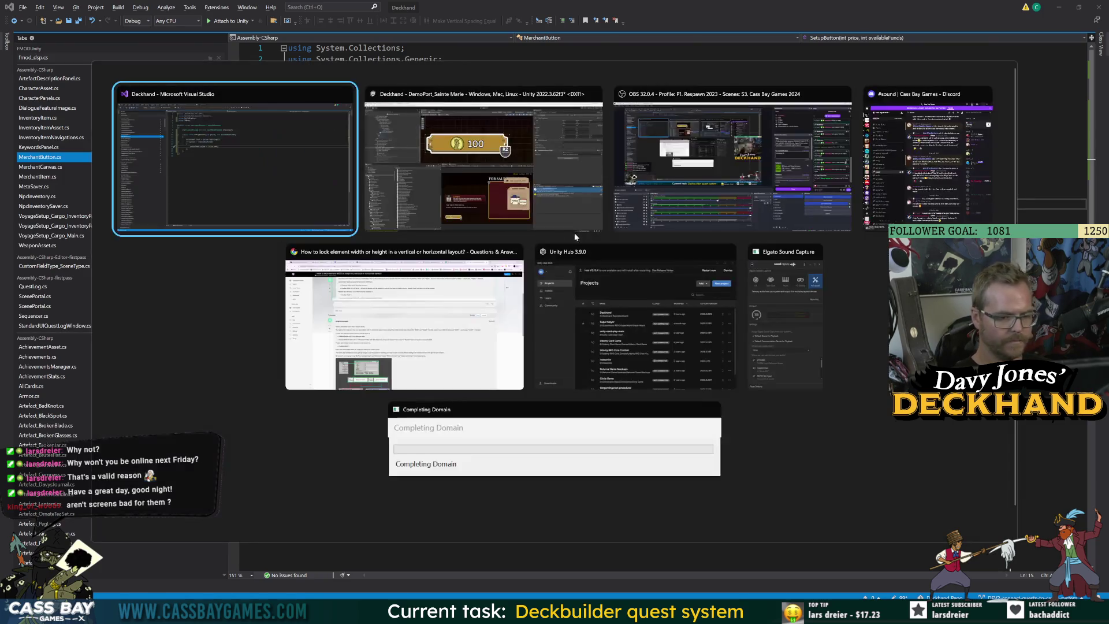
Step: Expand Price Text Group and rename Button Text (1) to Price Text
key(alt+Tab)
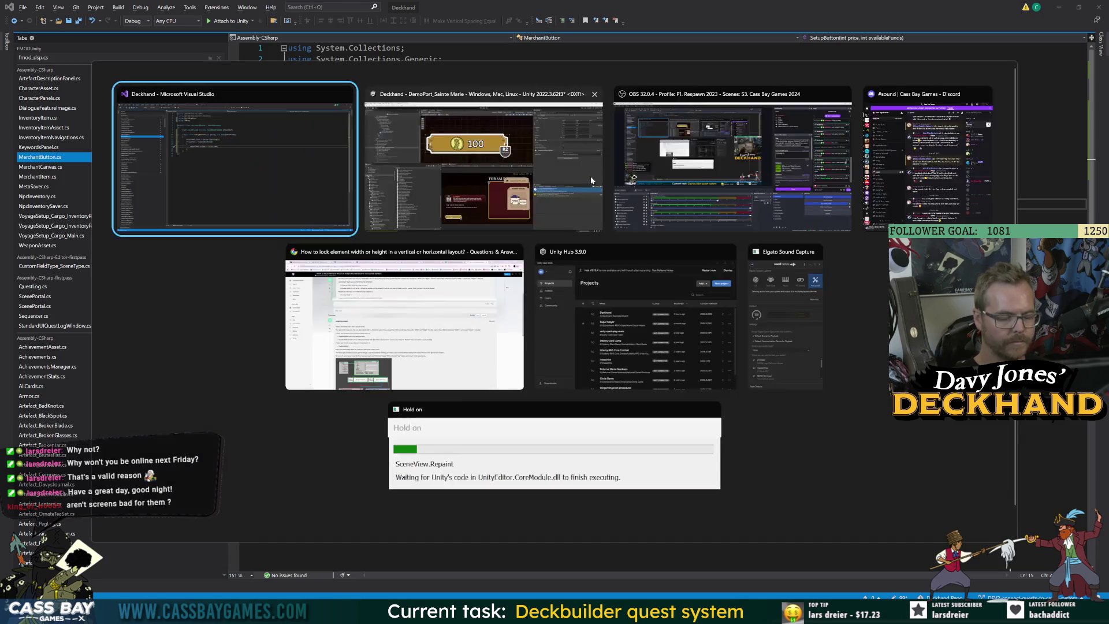
click(564, 147)
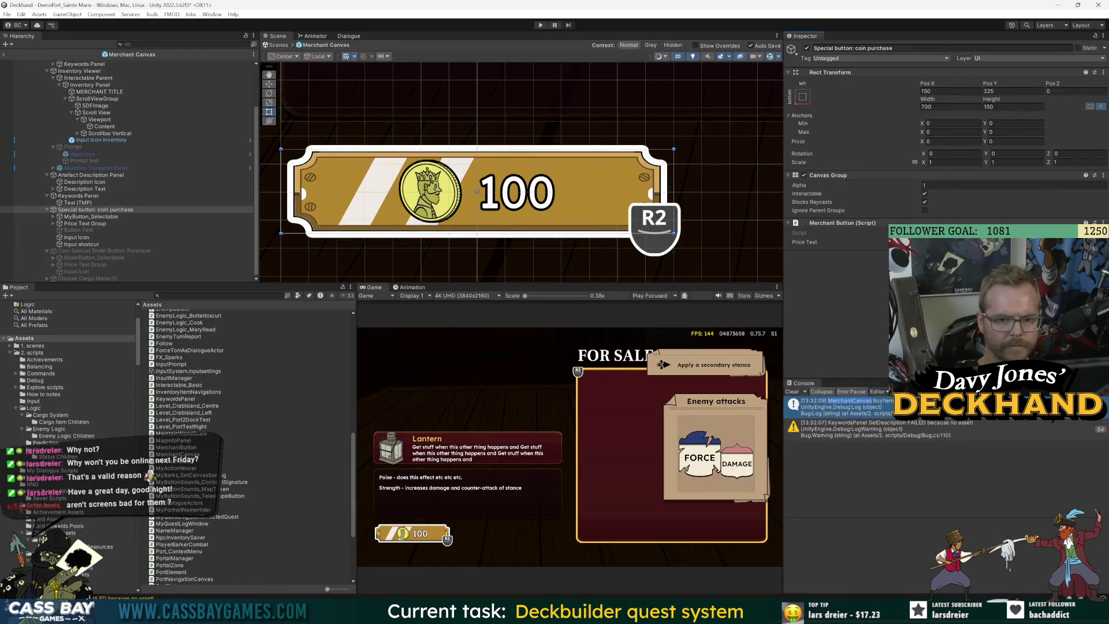
click(53, 224)
click(87, 237)
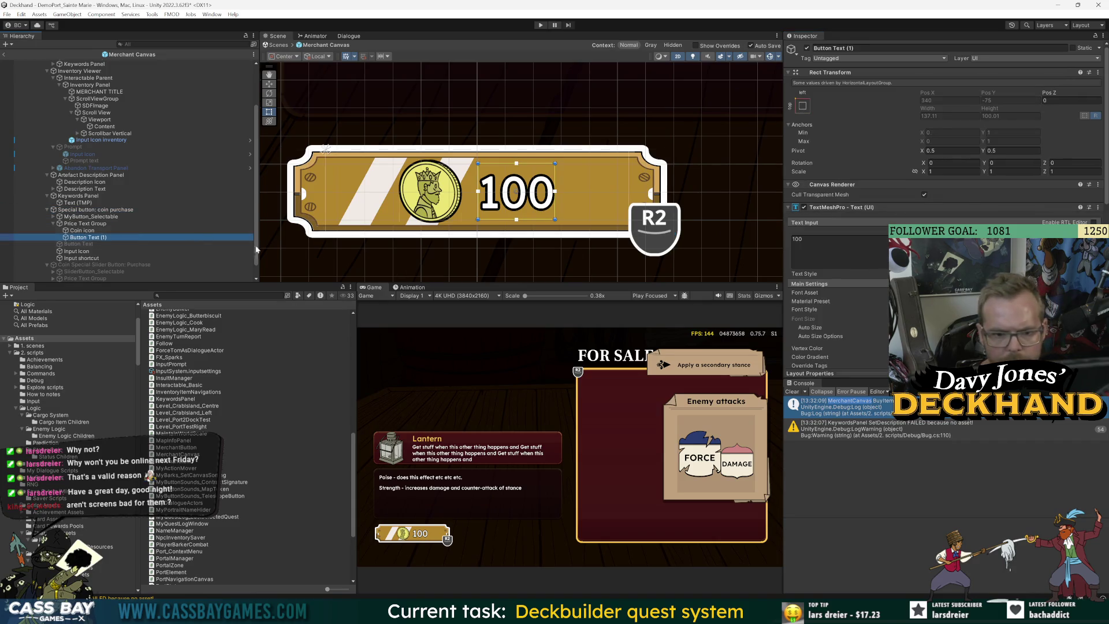
click(78, 238)
text(Price Text)
key(Return)
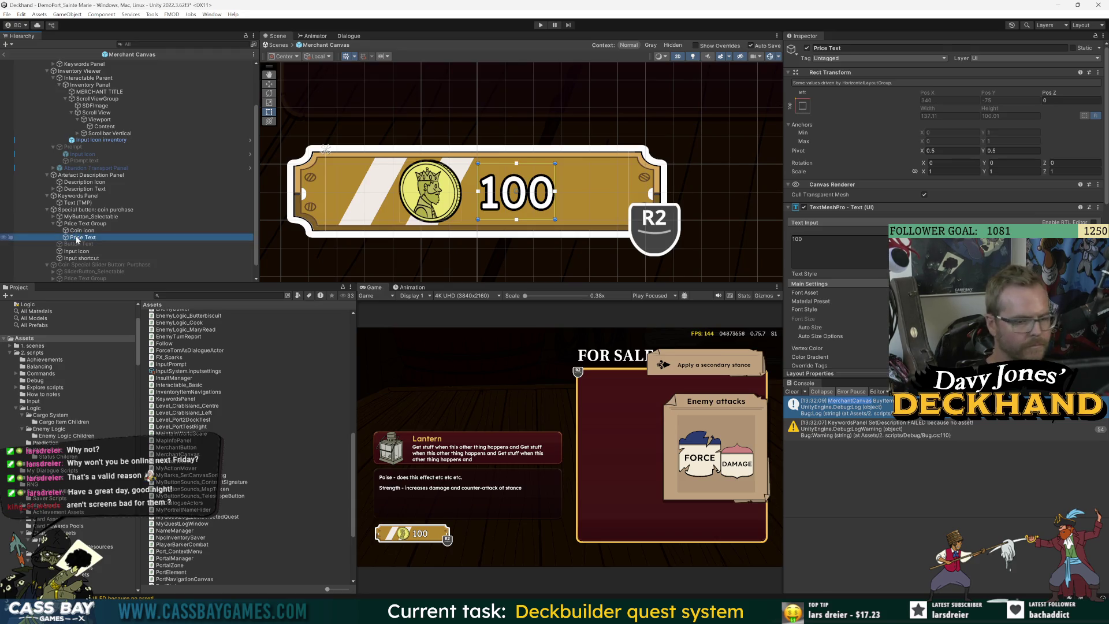
scroll(807, 349, down, 5)
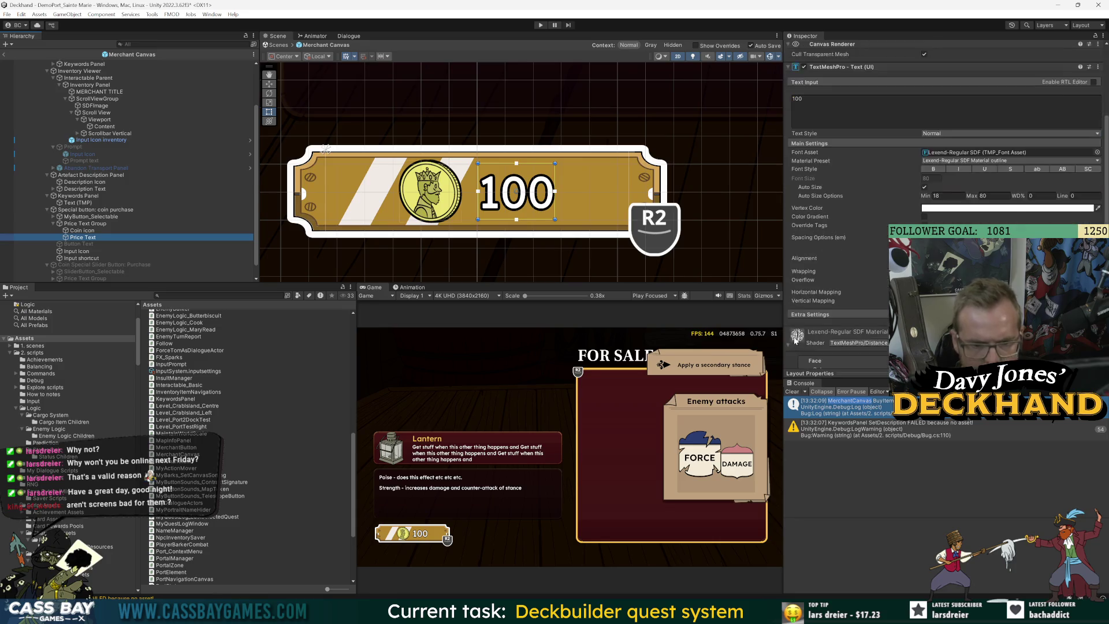
key(alt+Tab)
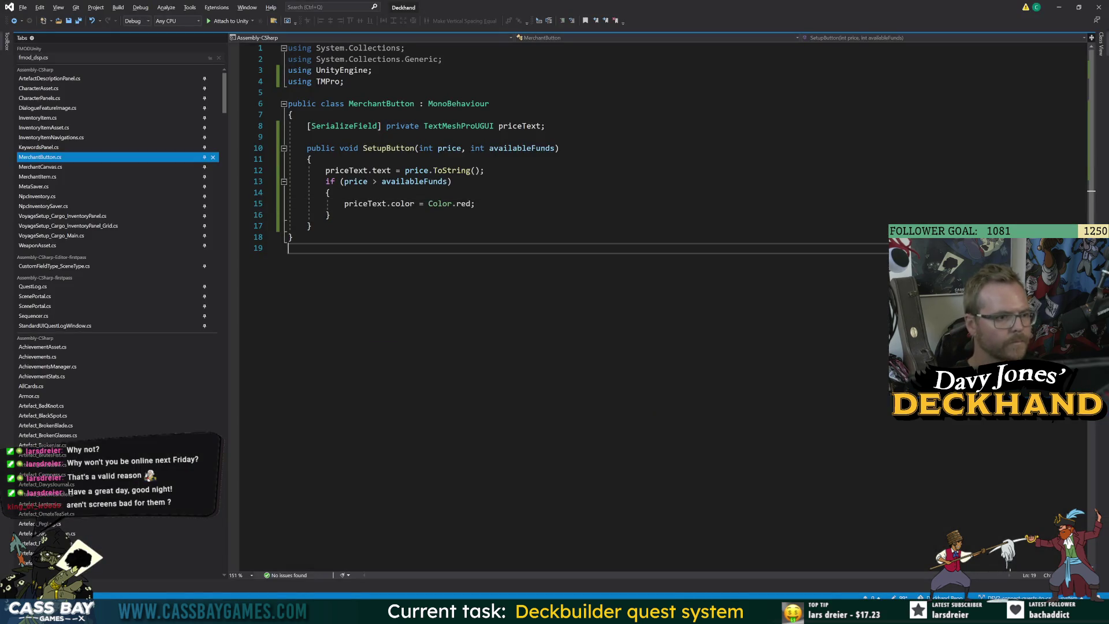
Step: Add an else block setting priceText.color = Color.white, and save the file
key(Return)
text(else)
key(Return)
text({)
key(Return)
text(pr)
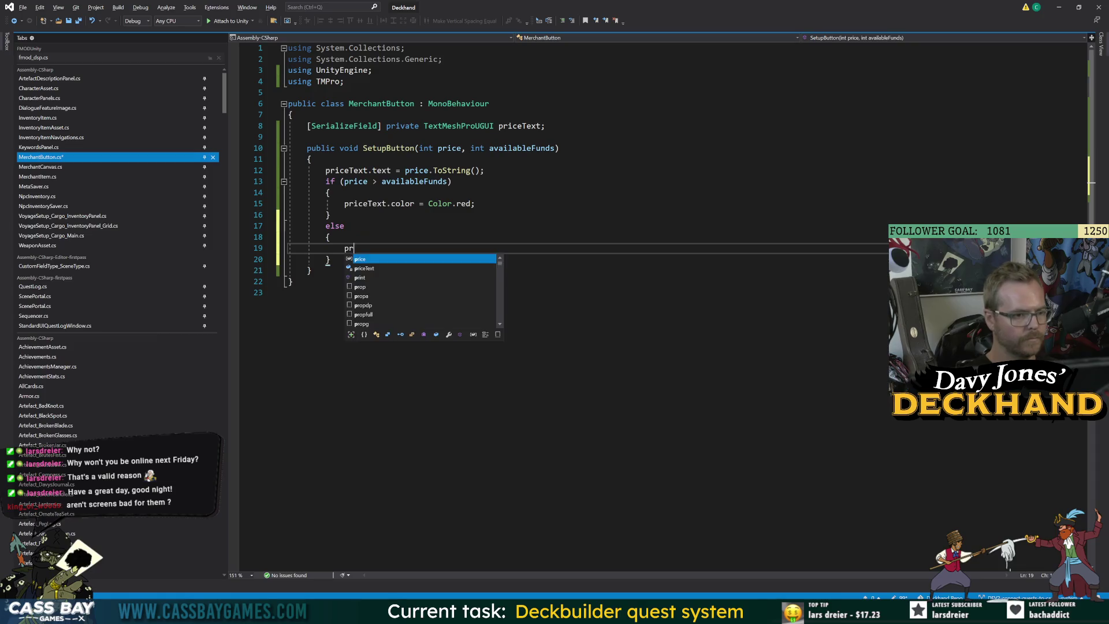
text(iceTE.)
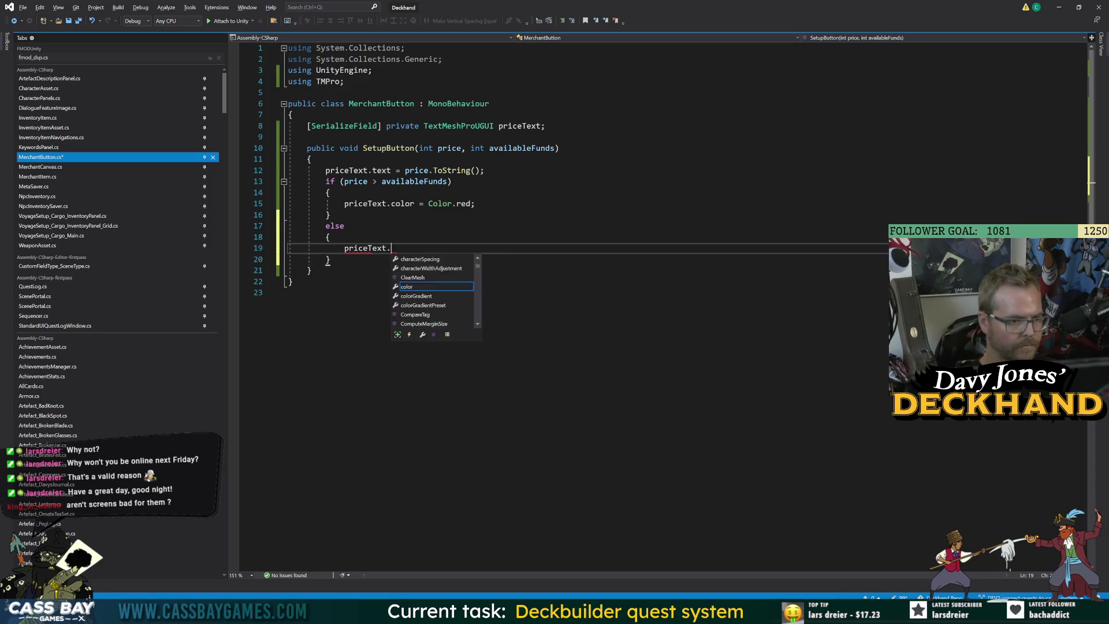
text(color Color.white;)
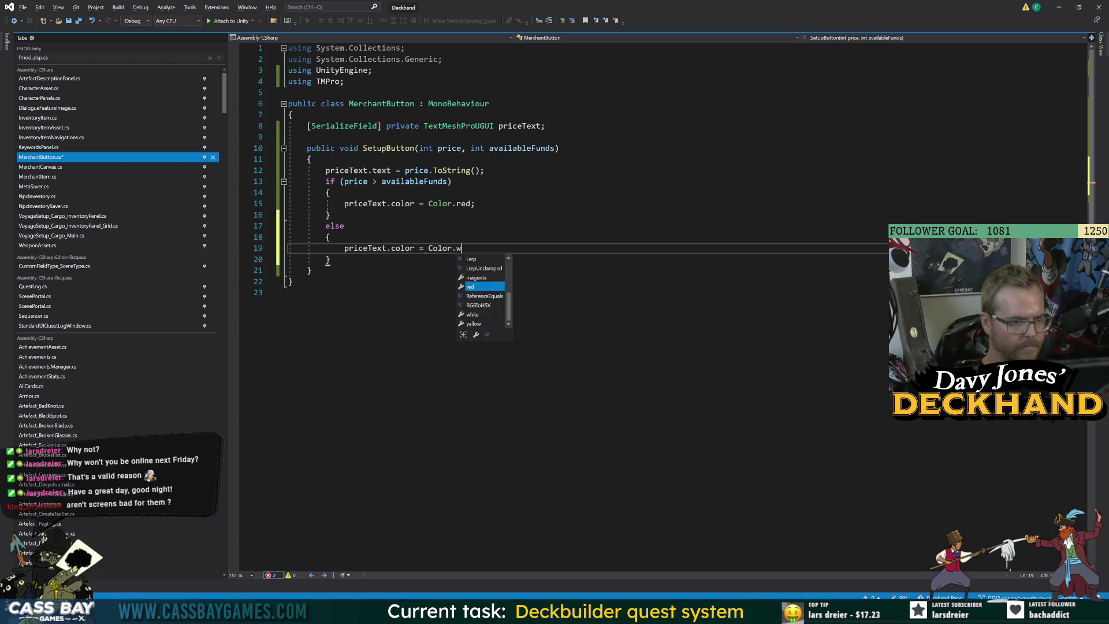
key(ctrl+s)
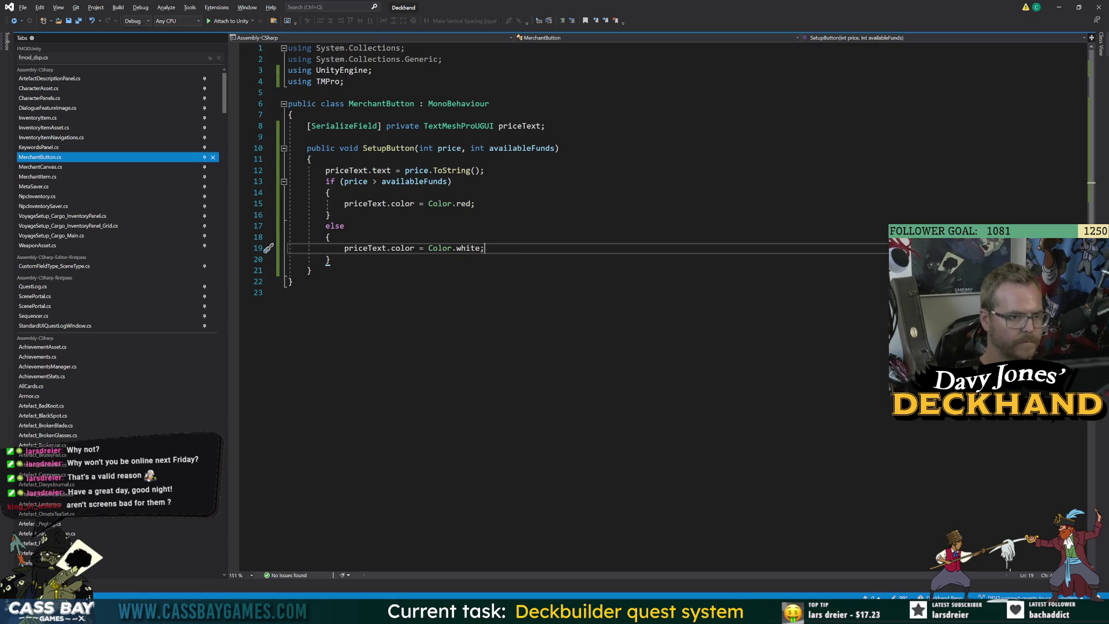
Step: Declare 'private CanvasGroup canvasGroup' below the priceText field
click(545, 126)
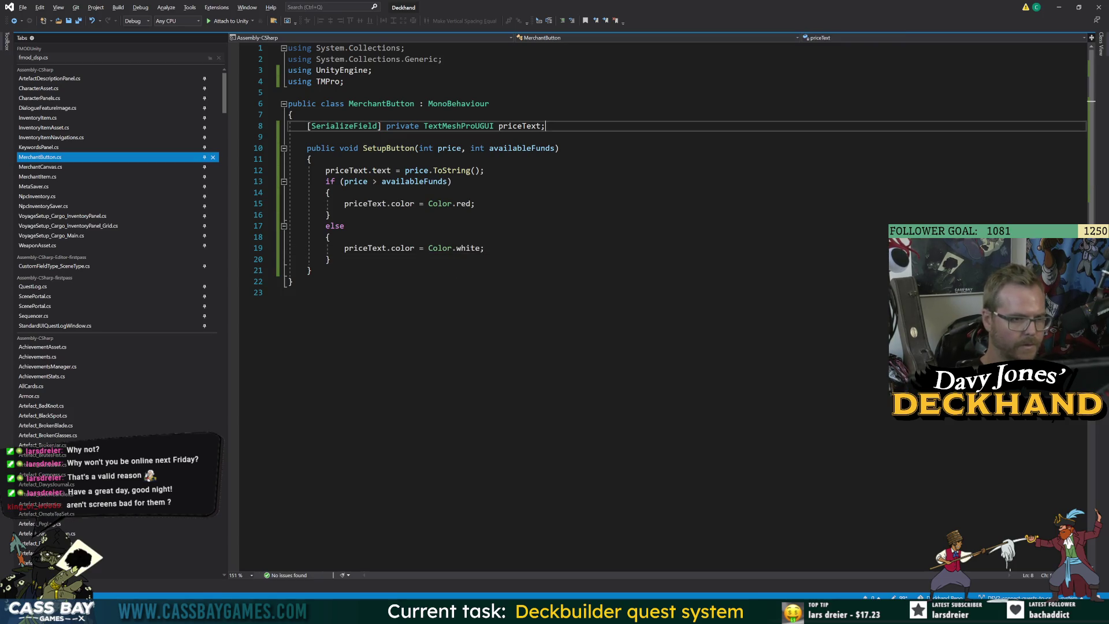
key(alt+Tab)
key(alt+Tab)
key(Return)
text(private CanvasGroup canvasGroiup)
key(BackSpace)
key(BackSpace)
key(BackSpace)
Step: Add an Awake() method below the fields that assigns canvasGroup = GetComponent<CanvasGroup>()
text(o)
key(BackSpace)
text(up;)
key(Return)
key(Return)
text(aw)
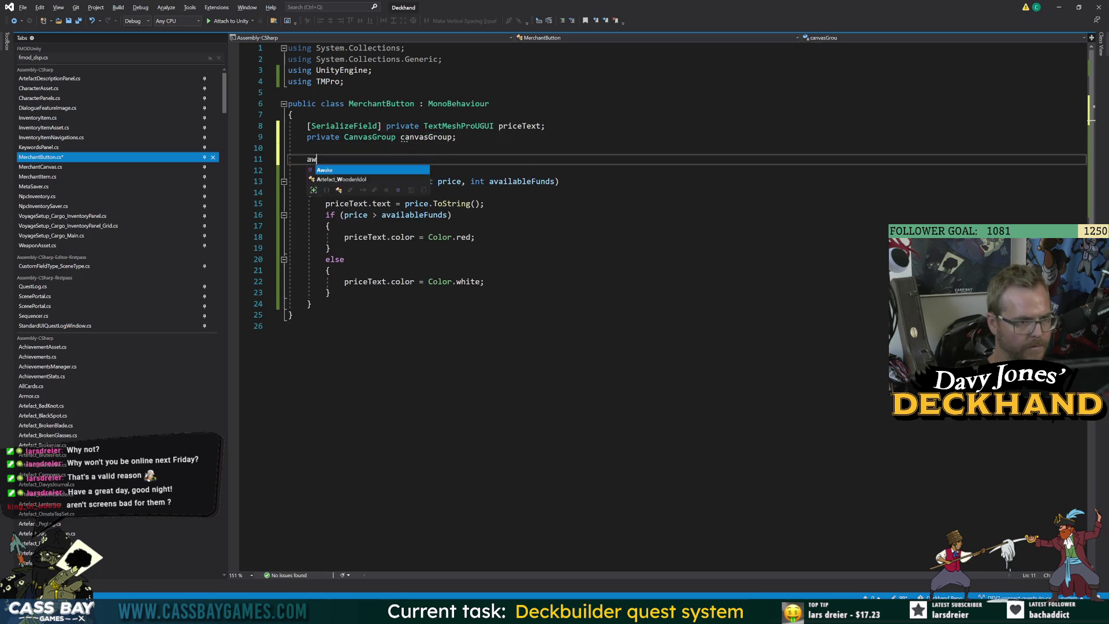
key(Tab)
text(canvasGroup = GetCo)
key(Tab)
text(<CanvasG)
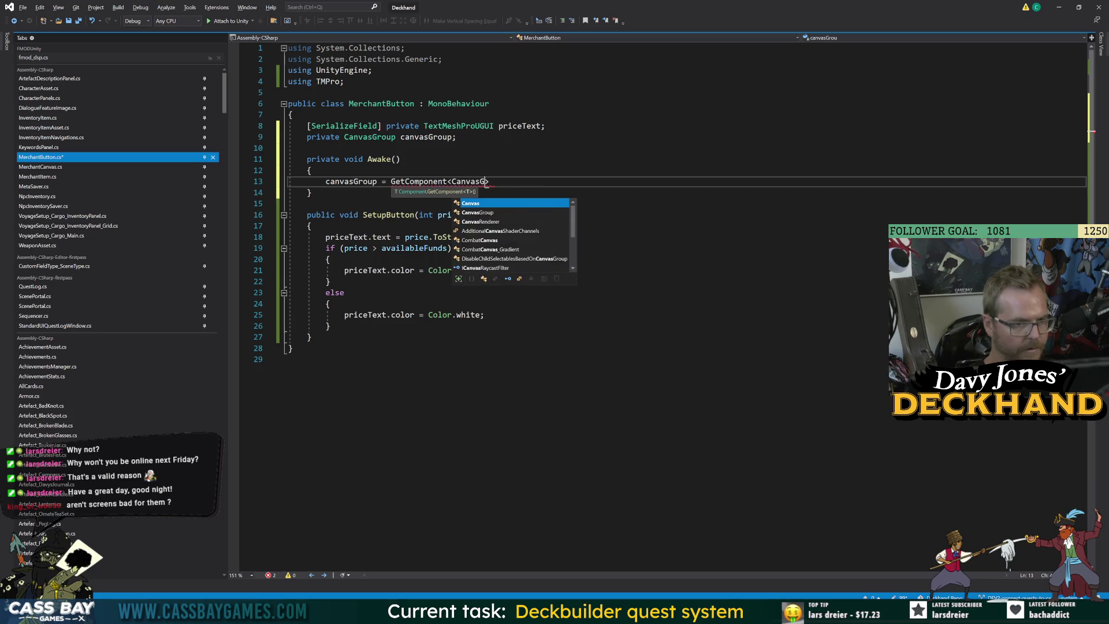
text(roup>();)
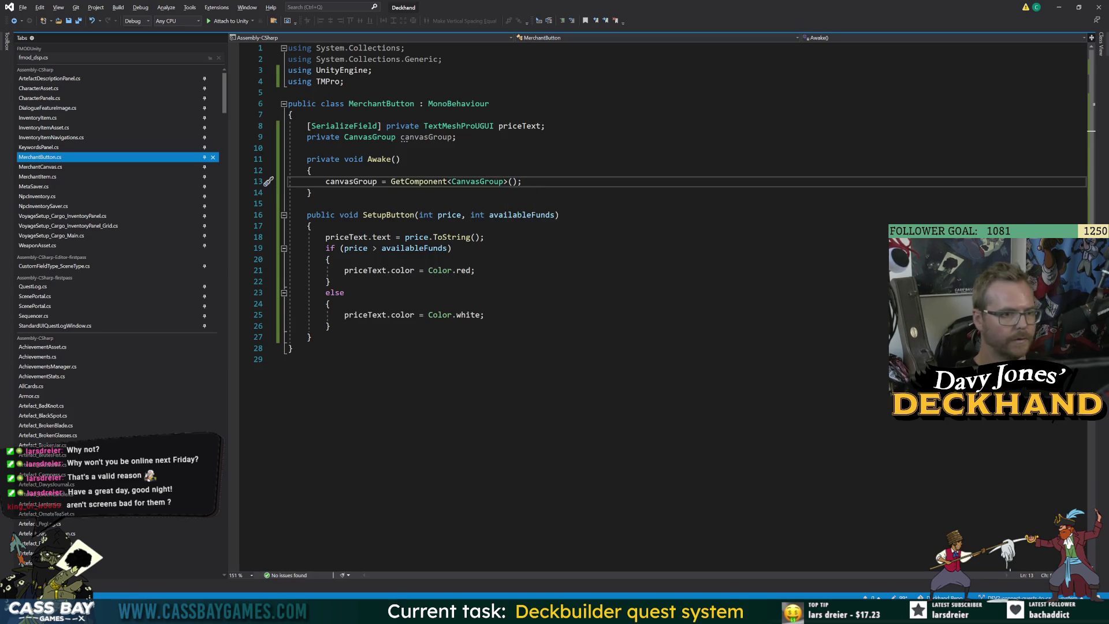
Step: Add a blank line after priceText and open a new line in the red over-budget branch
click(545, 125)
key(Return)
click(559, 226)
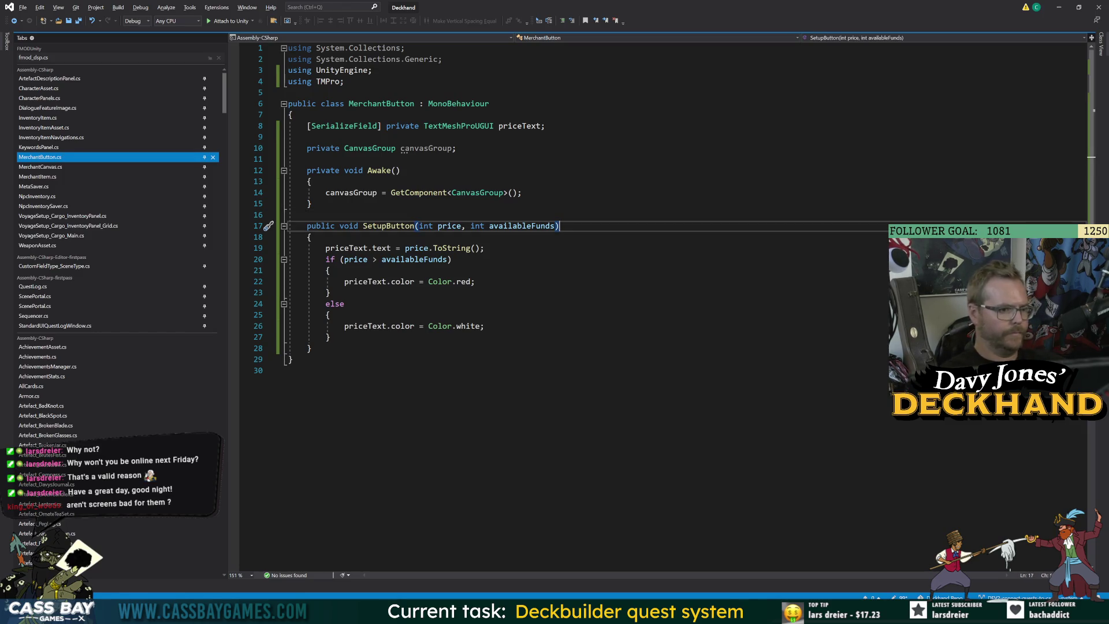
click(475, 281)
key(Return)
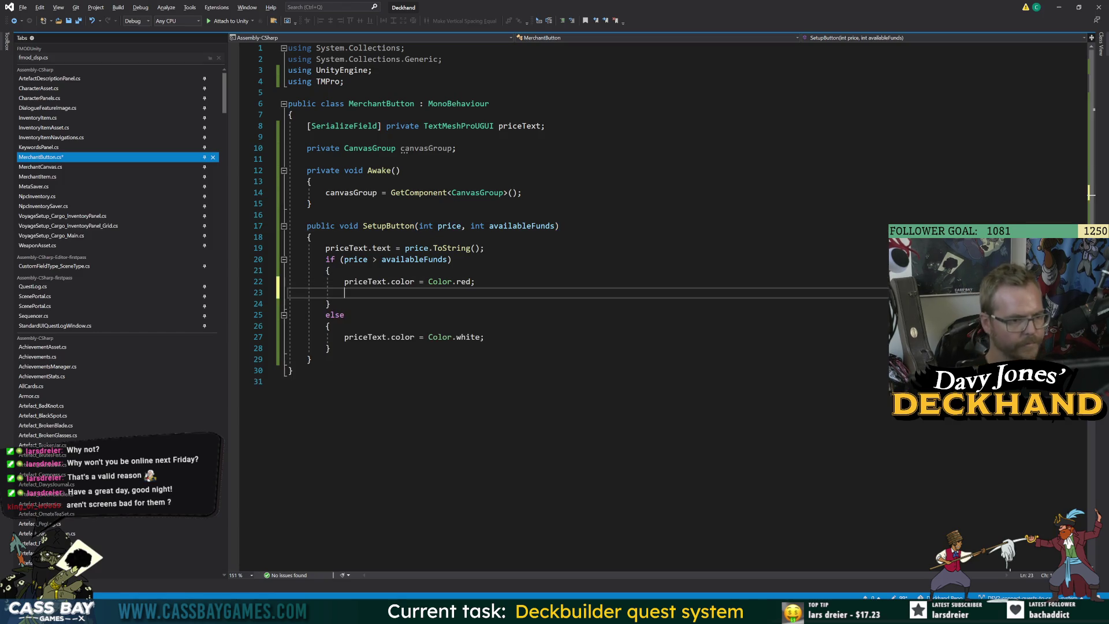
Step: Set canvasGroup.interactable to false in the over-budget branch and true in the affordable branch, then save
text(canvasGroup.interactable = )
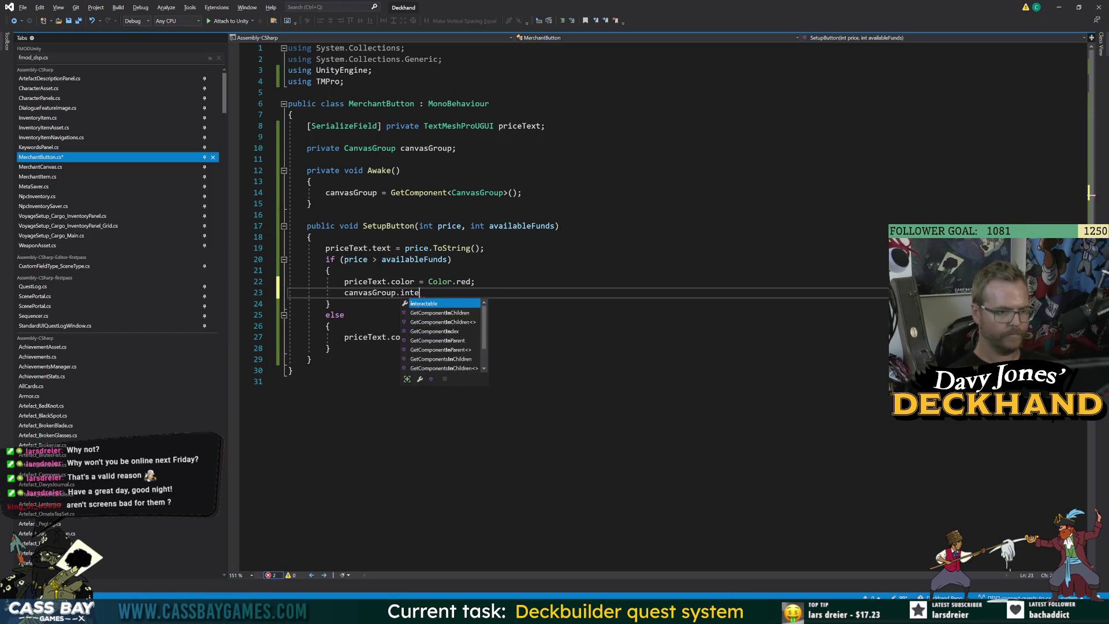
text(false;)
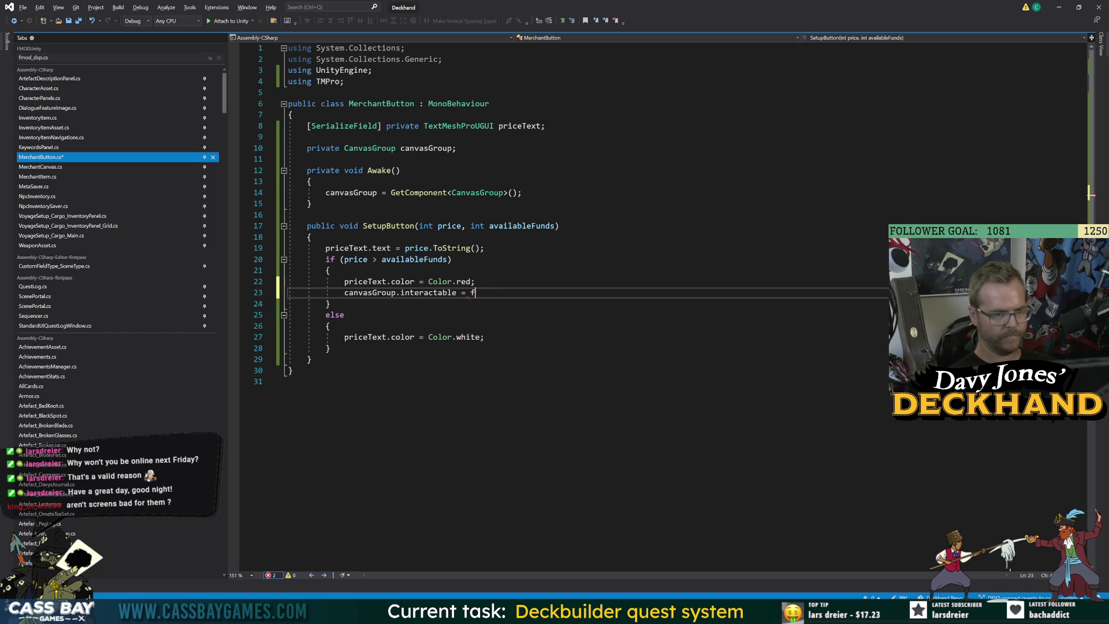
click(485, 337)
key(Return)
text(canvaas)
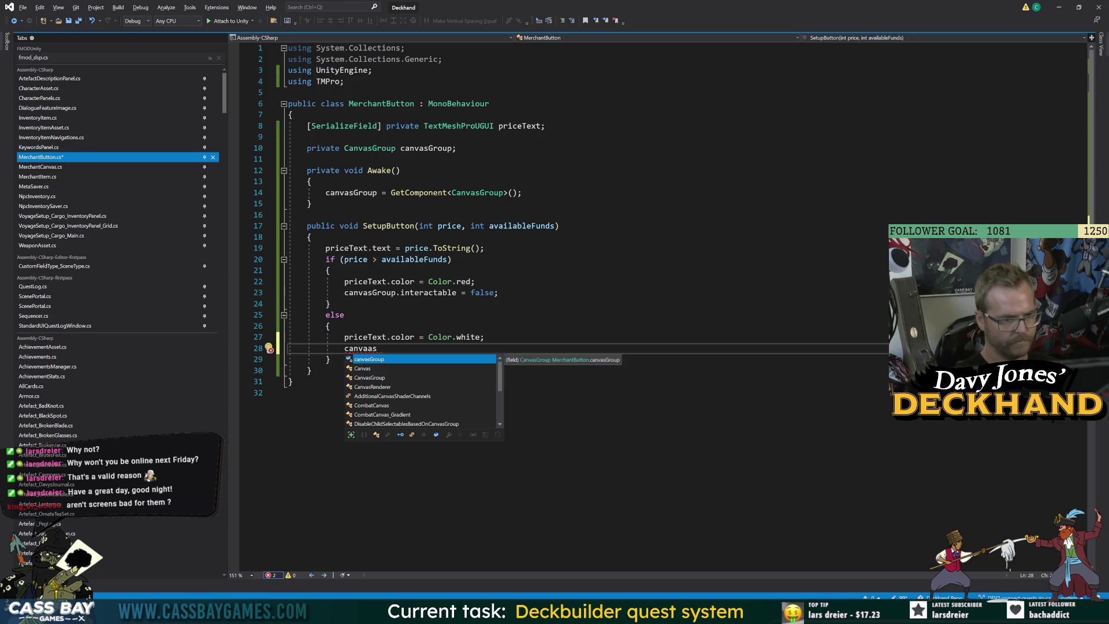
text(.interactable = true;)
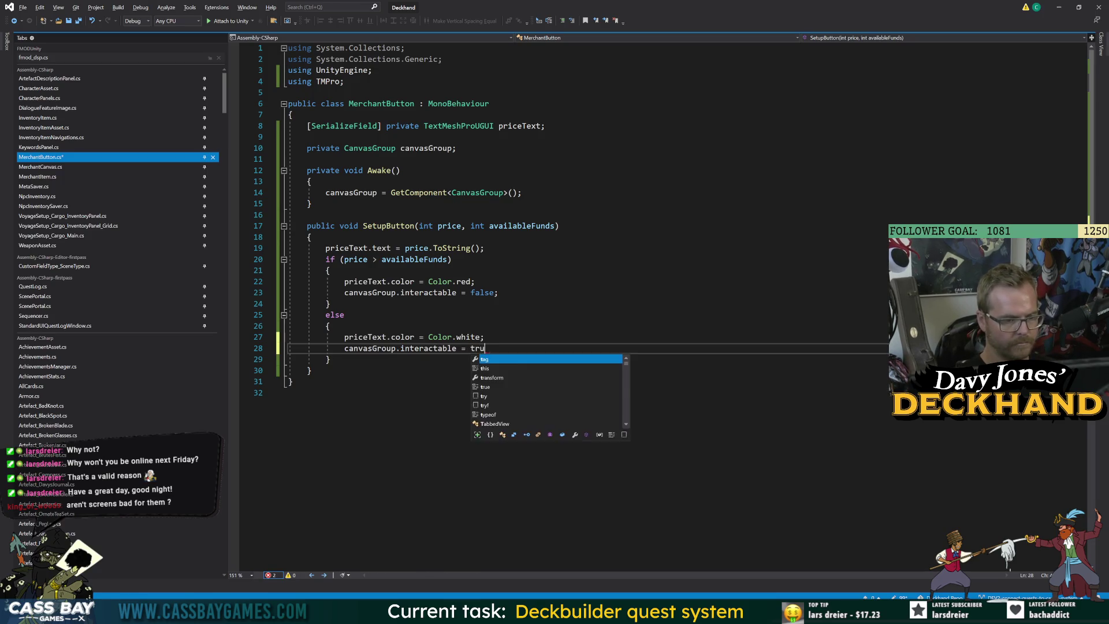
key(ctrl+End)
key(ctrl+s)
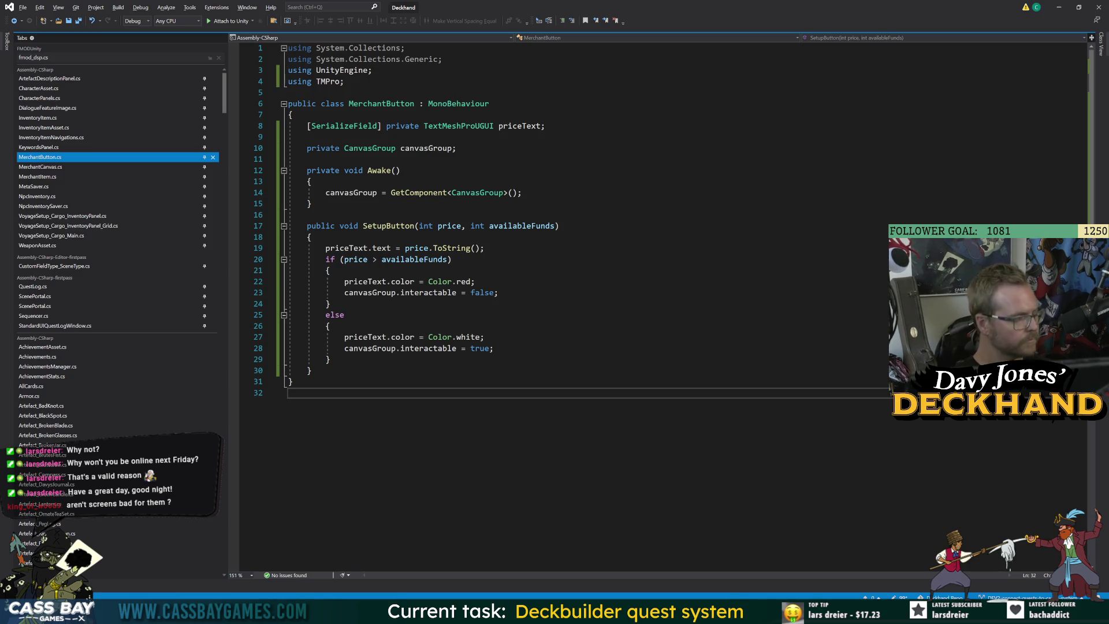
click(335, 315)
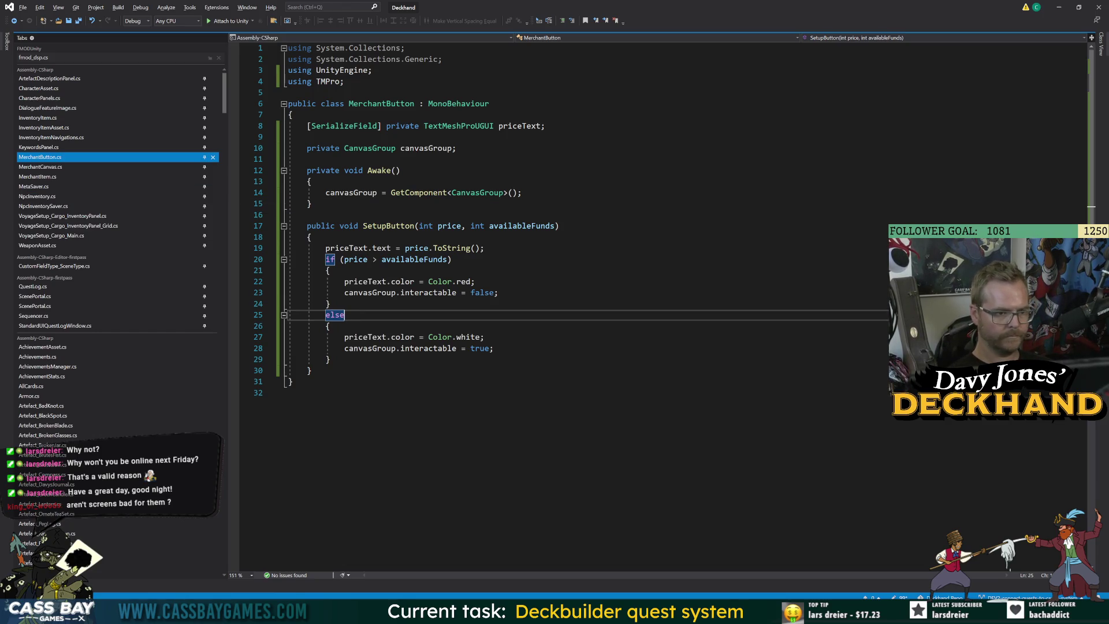
Step: Change SetupButton's second parameter to 'bool affordable', make the if test 'affordable', and save
click(478, 226)
text(bool)
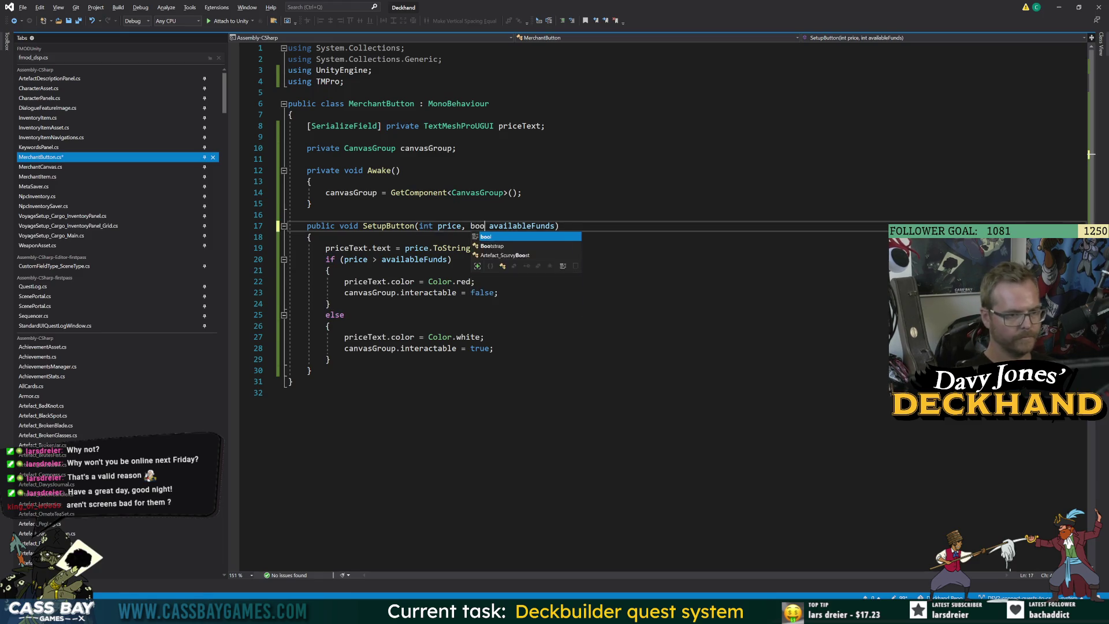
key(ctrl+BackSpace)
text(affordable)
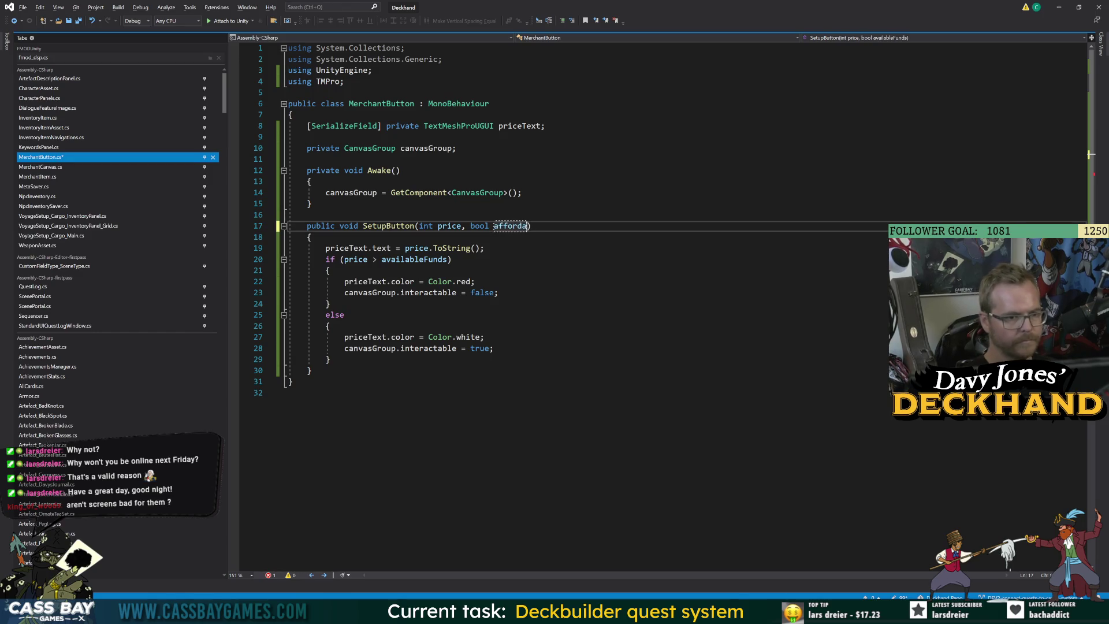
drag(448, 260, 344, 260)
text(affordable)
click(330, 326)
key(ctrl+s)
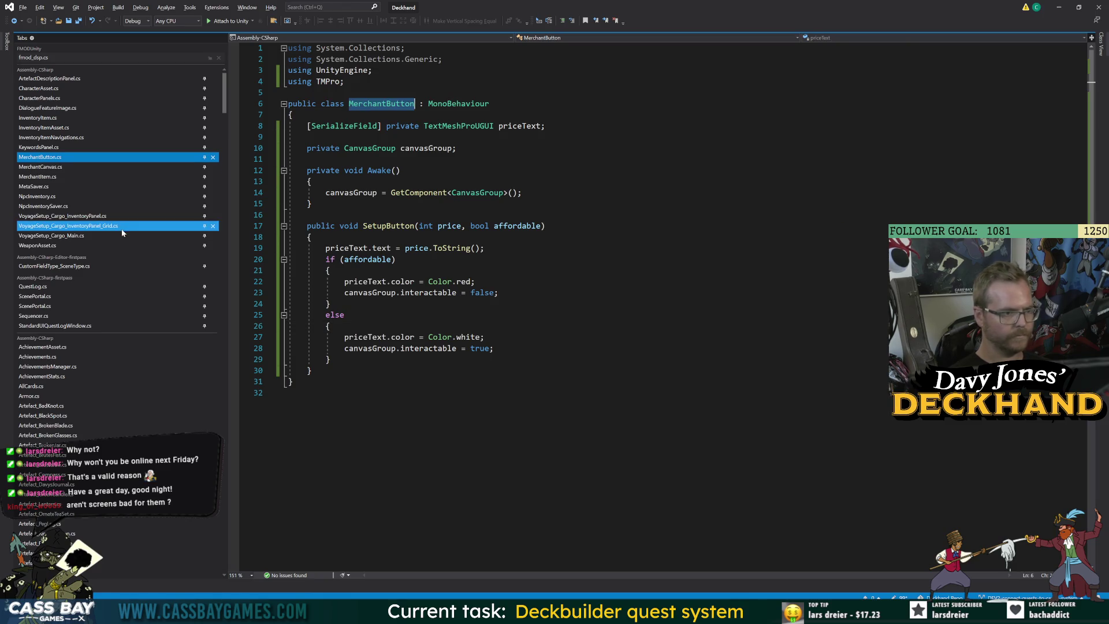
click(41, 167)
Step: Add '[SerializeField] private MerchantButton button;' below keywordsPanel and save MerchantCanvas.cs
scroll(577, 288, up, 15)
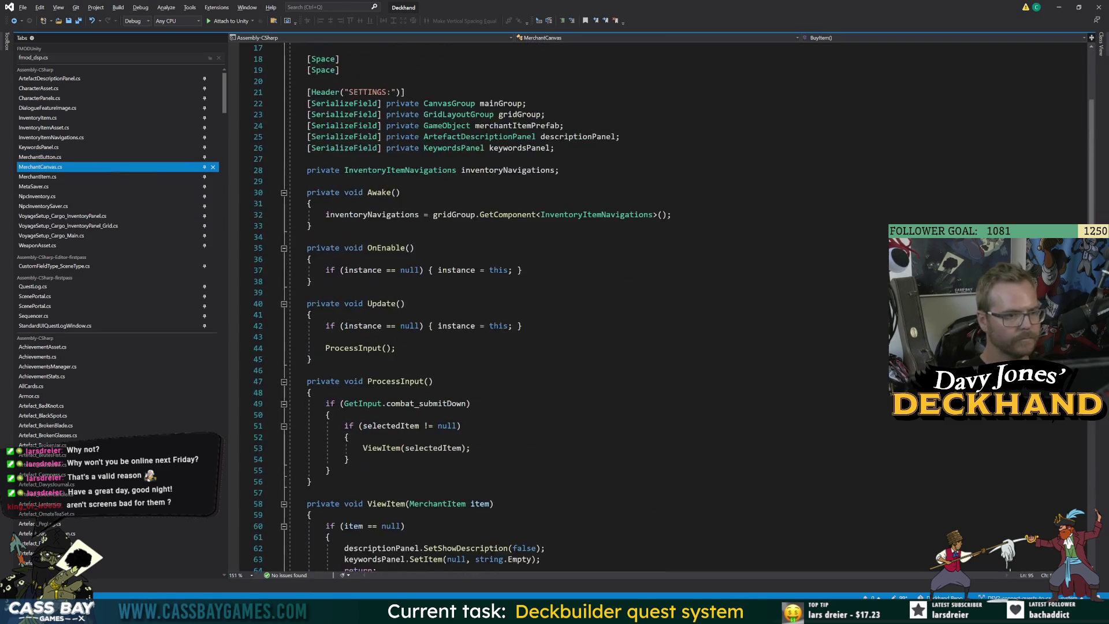
click(554, 282)
key(Return)
text(SerializeField]pr)
key(Tab)
text(MerchantButton)
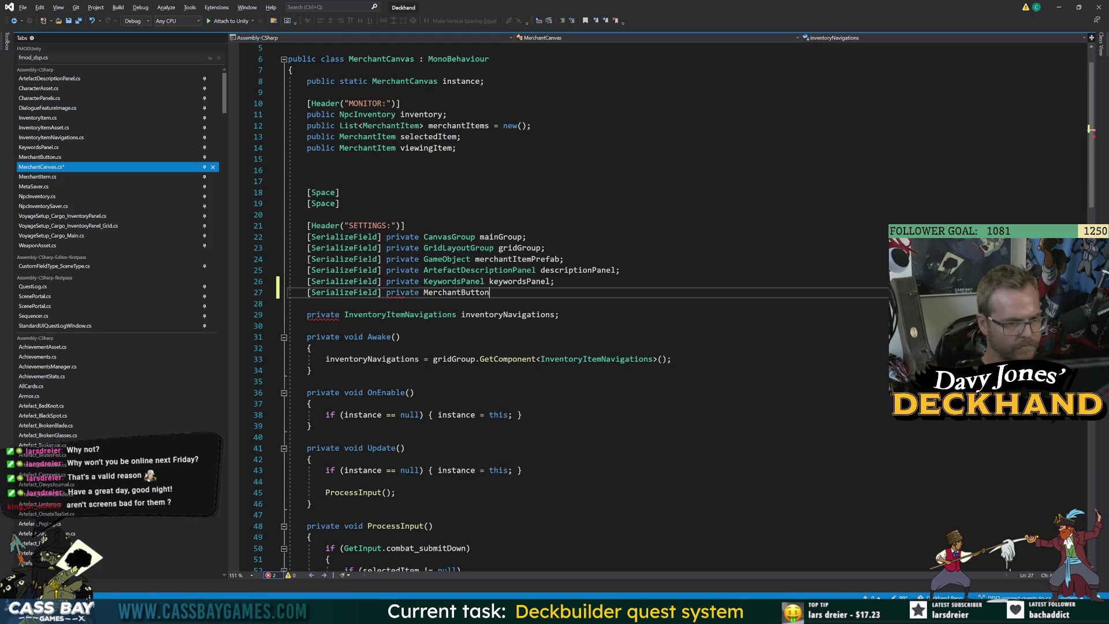
text( button;)
key(ctrl+s)
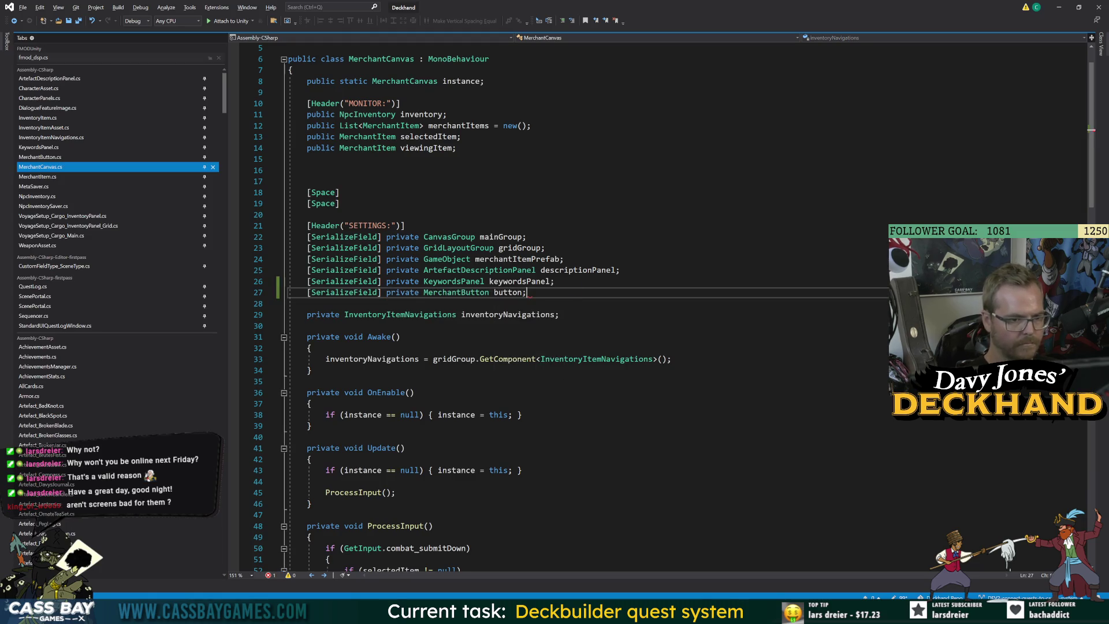
Step: Start a button.SetupButton() call in Awake, then delete the call text, leaving 'button.'
scroll(555, 307, down, 8)
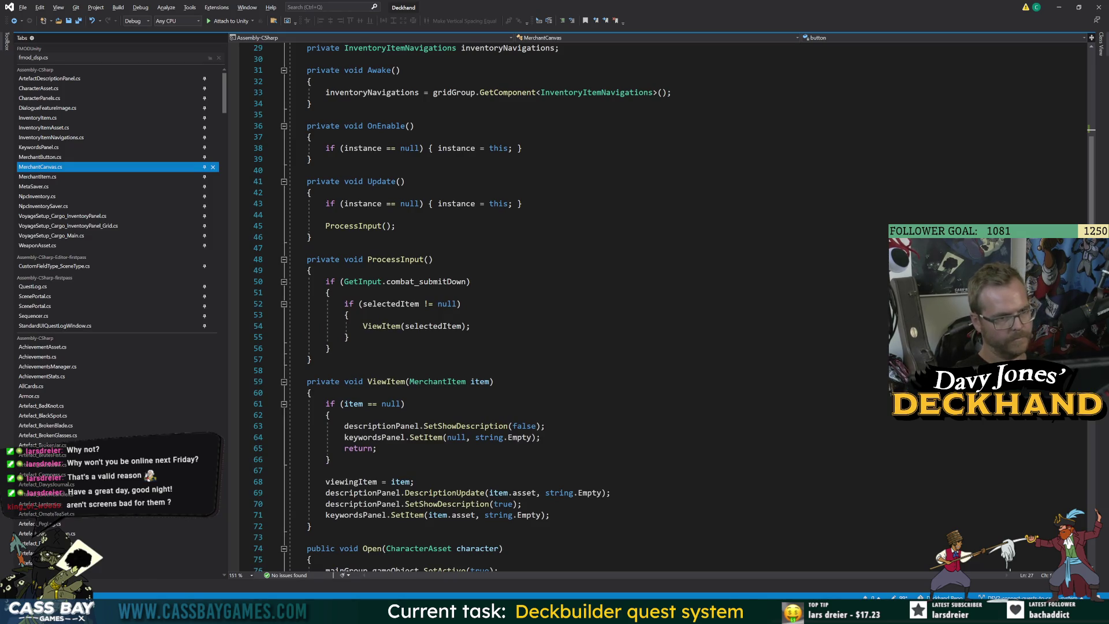
scroll(554, 307, up, 4)
click(671, 226)
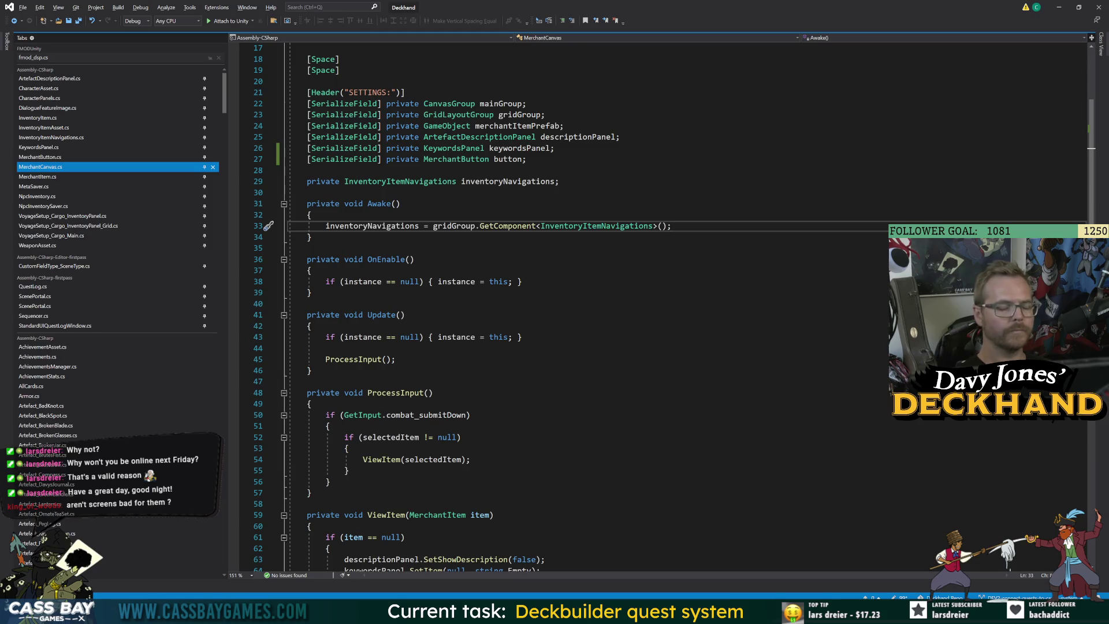
key(Return)
text(button.setup)
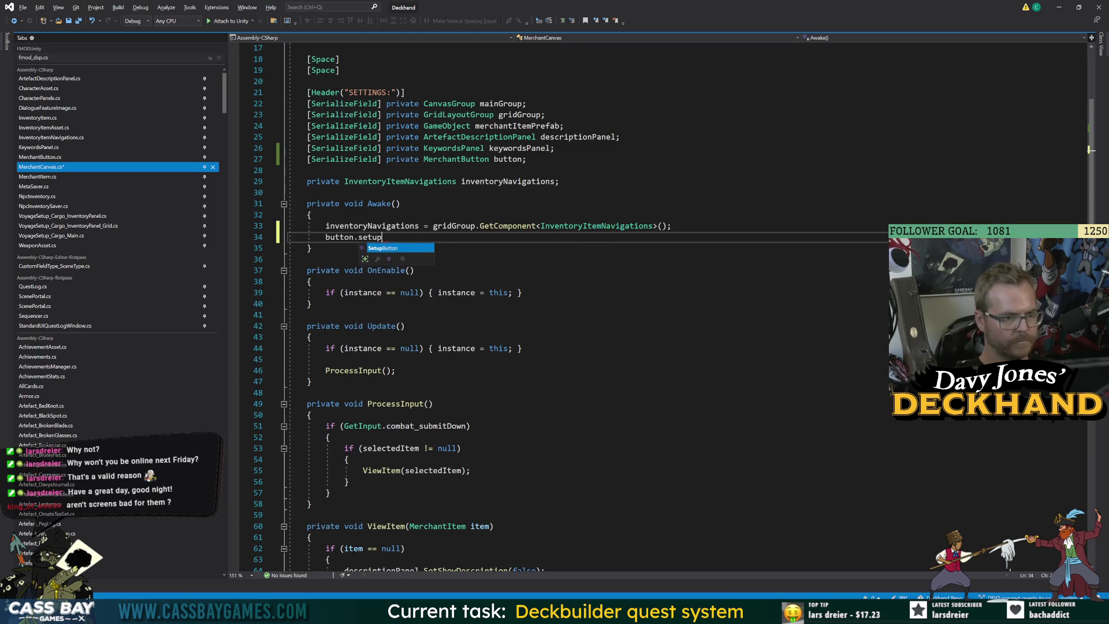
text(()
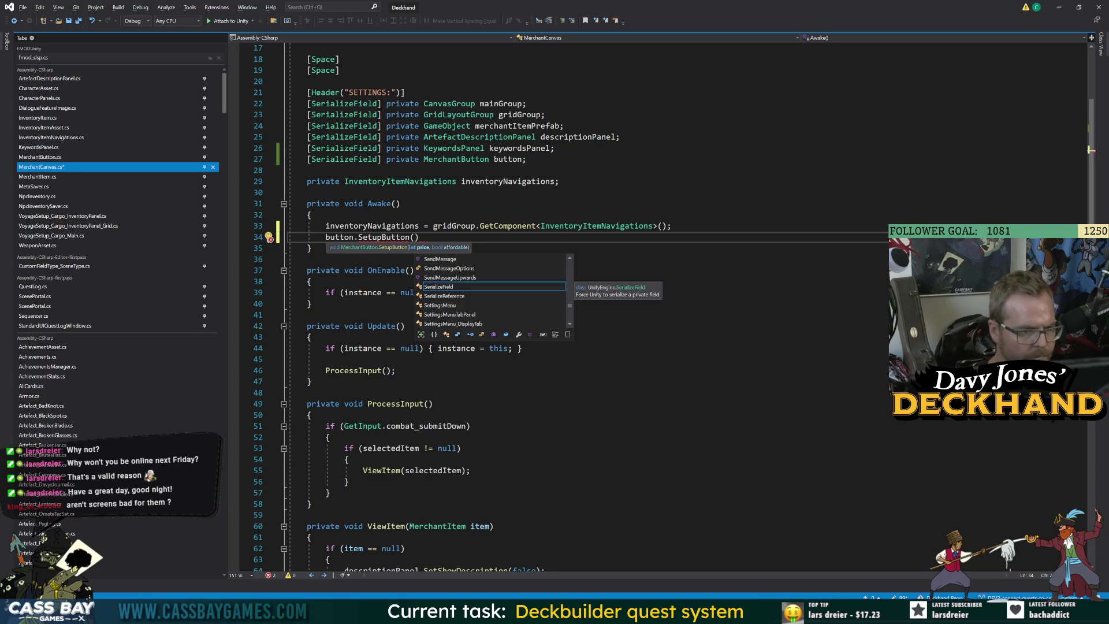
key(Escape)
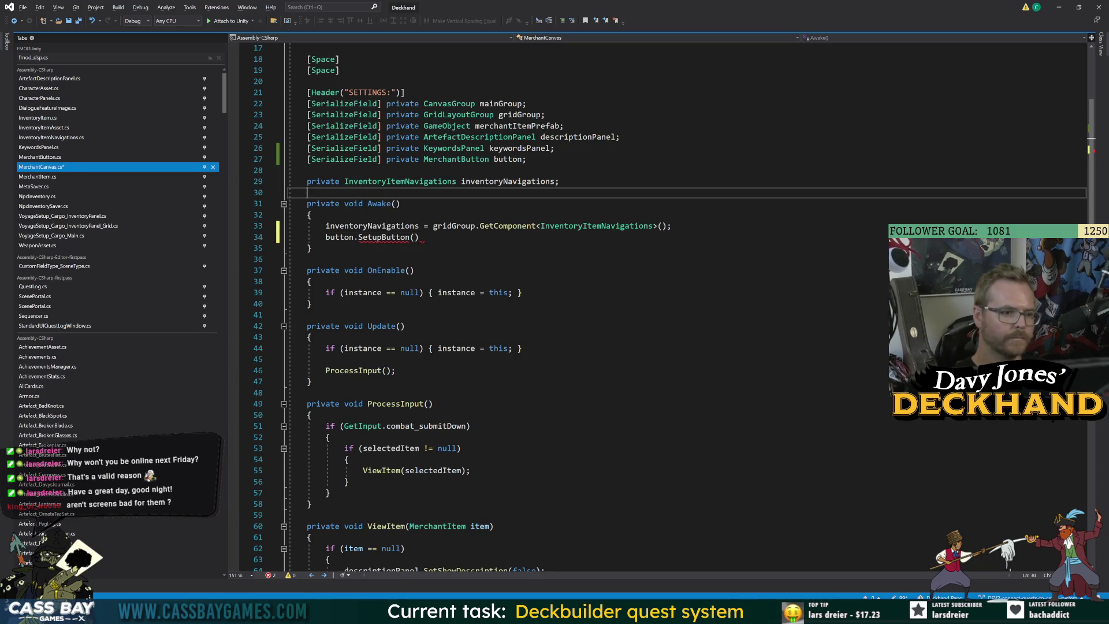
drag(420, 237, 359, 237)
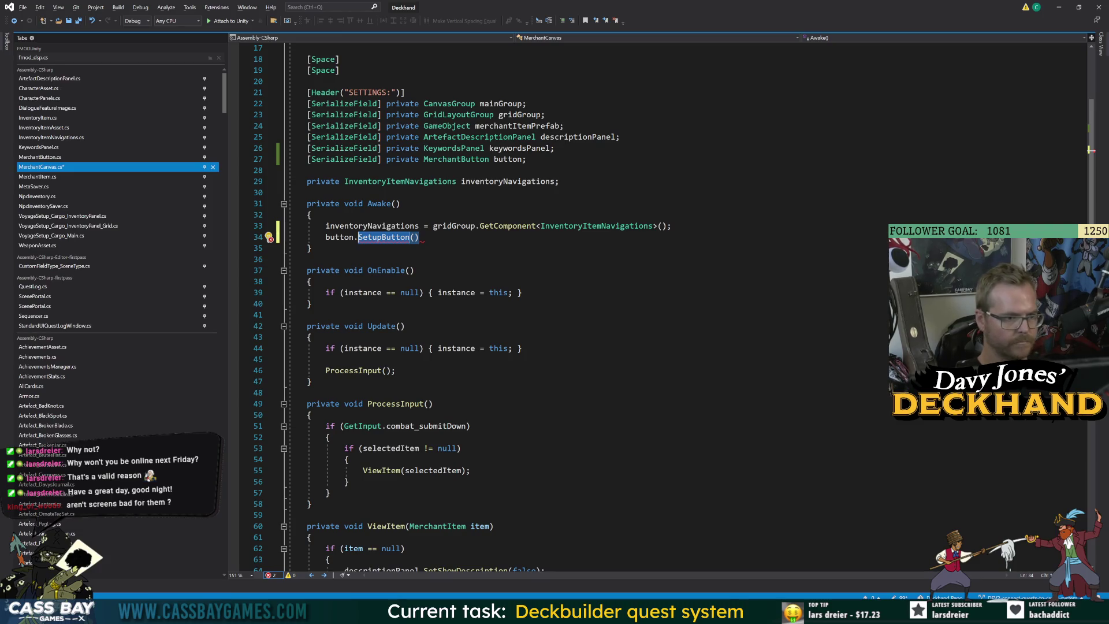
key(Delete)
Step: Jump to the MerchantButton class definition with F12 and add a blank line after Awake
key(Left)
key(F12)
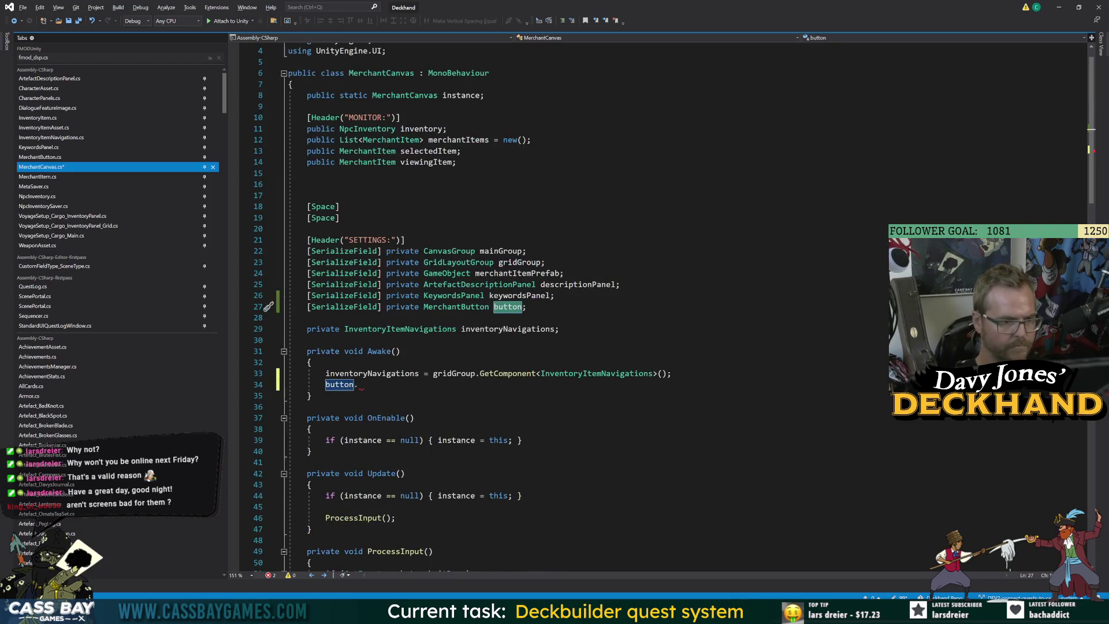
key(ctrl+Left)
key(F12)
click(312, 204)
key(Return)
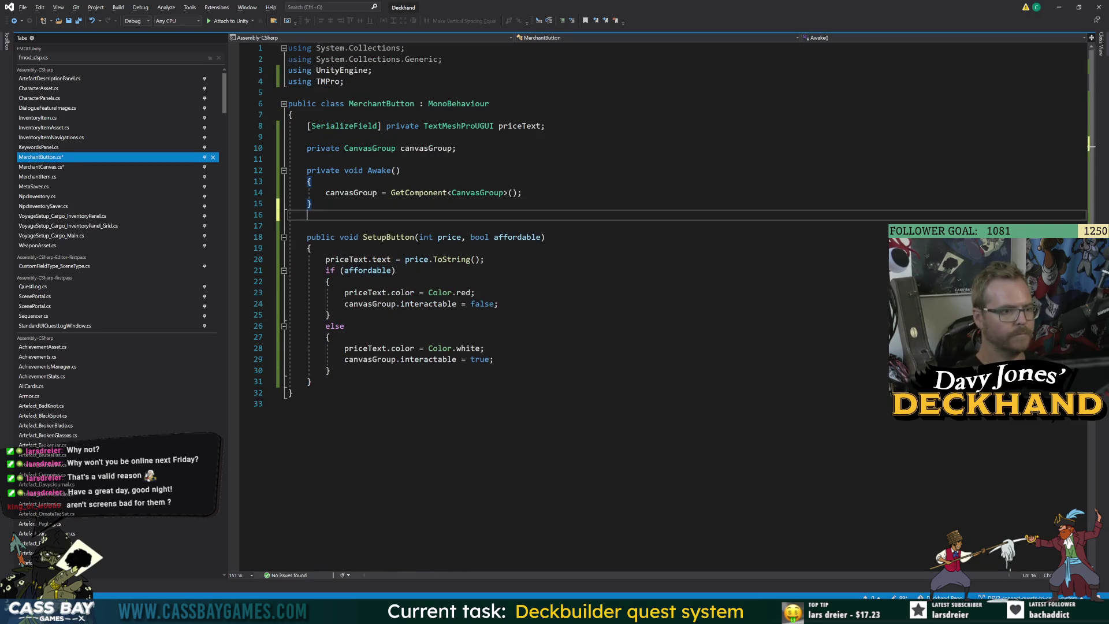
Step: Create 'public void ShowButton(bool doShow)' after Awake, assigning canvasGroup.alpha from doShow
key(Return)
text(public void)
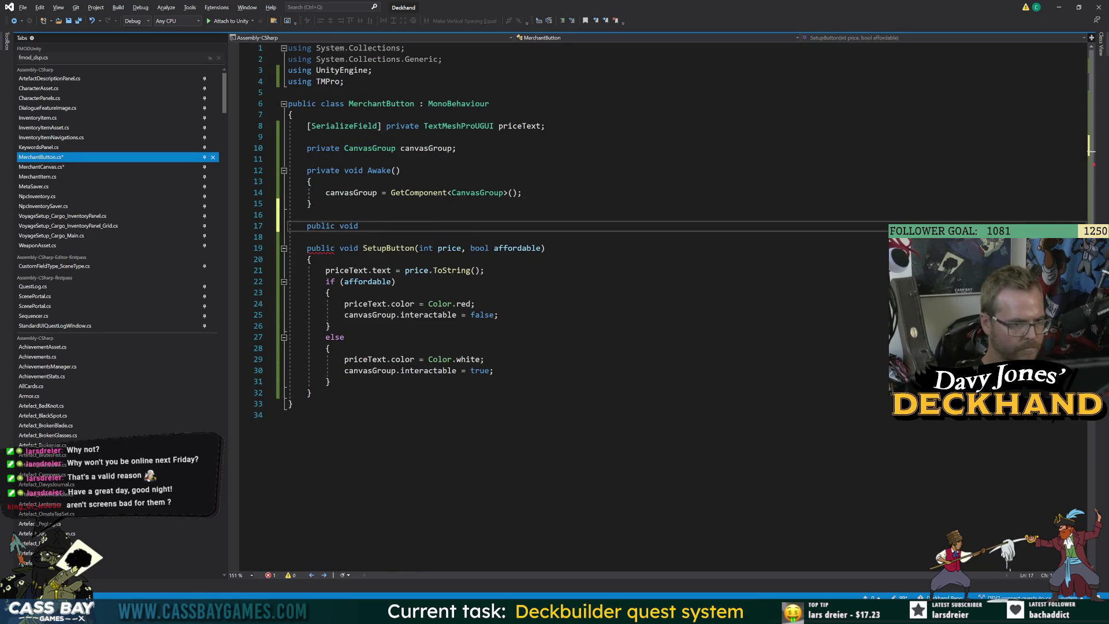
text( ShowButton(bool doShow) {)
key(Return)
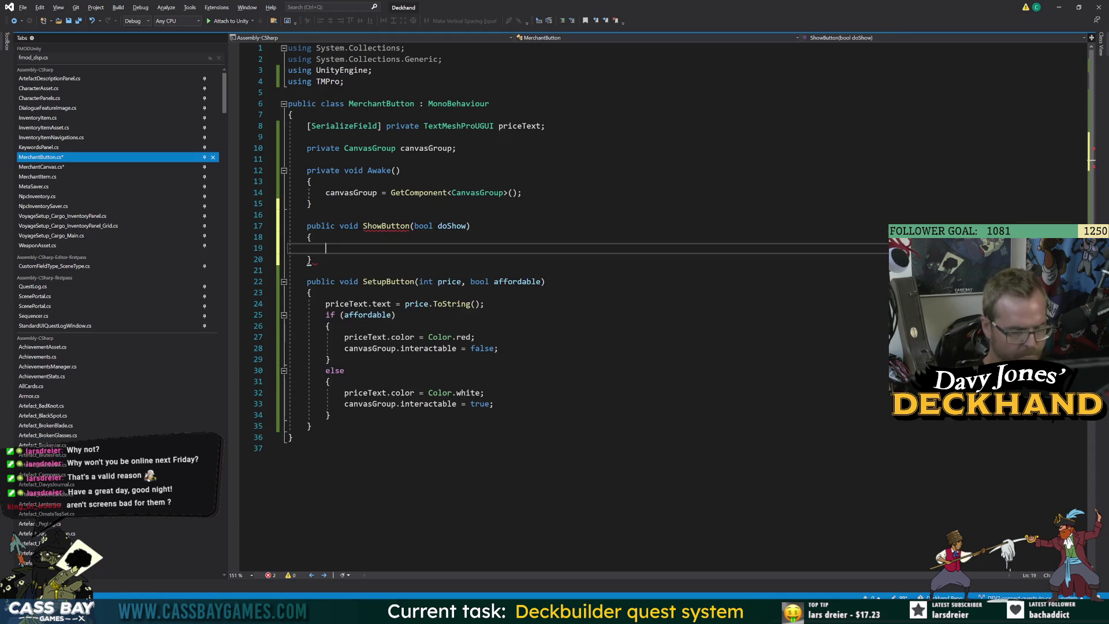
text(can)
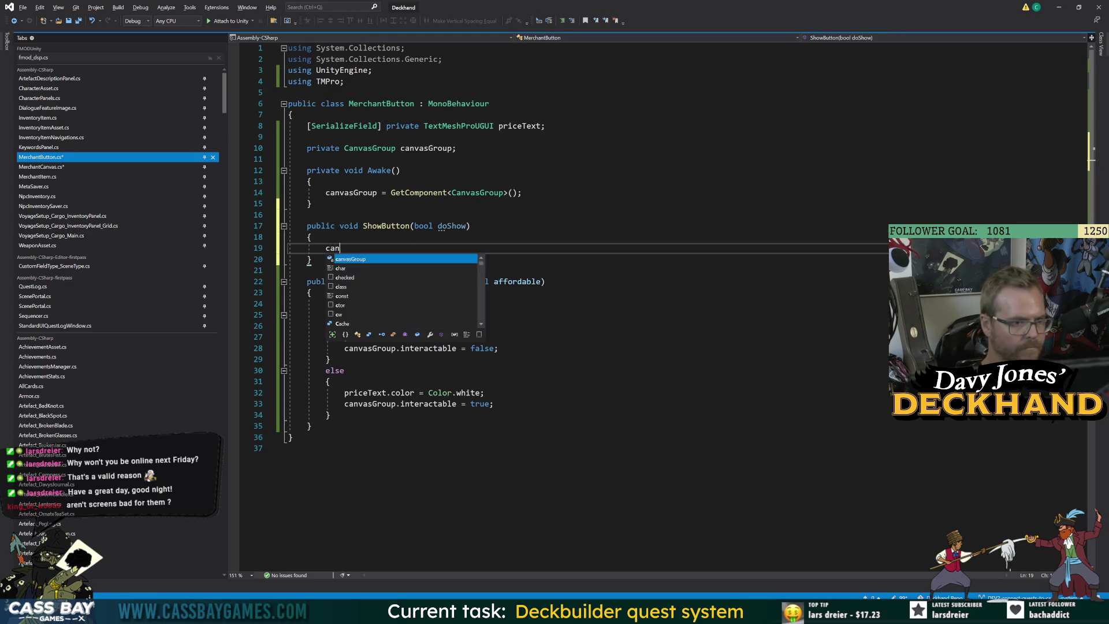
text(vasGroup.alpha)
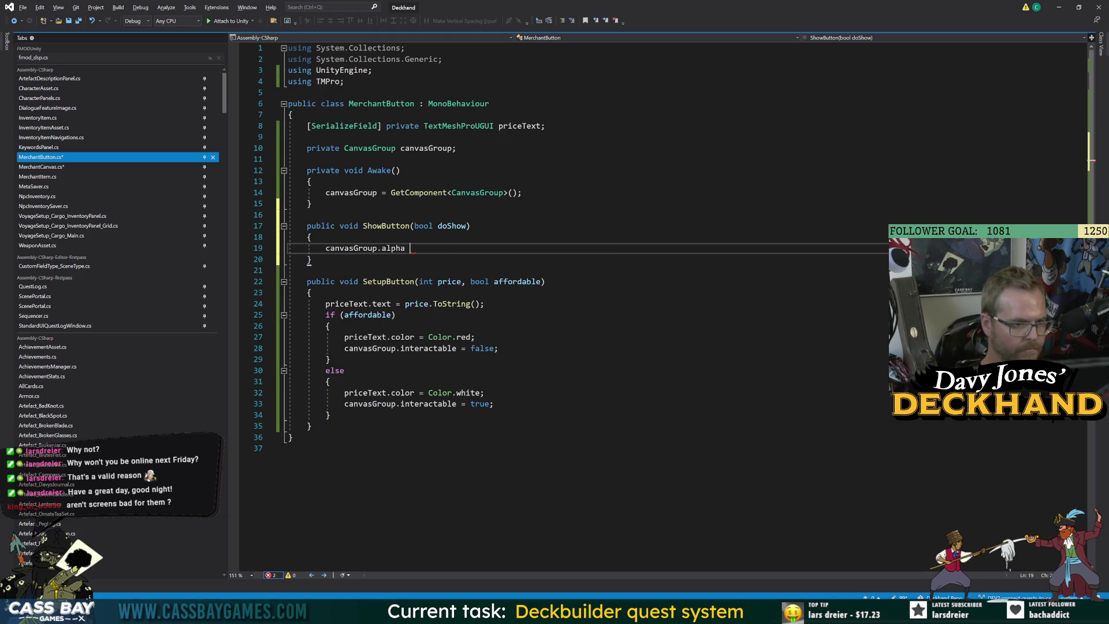
text( = doShow;)
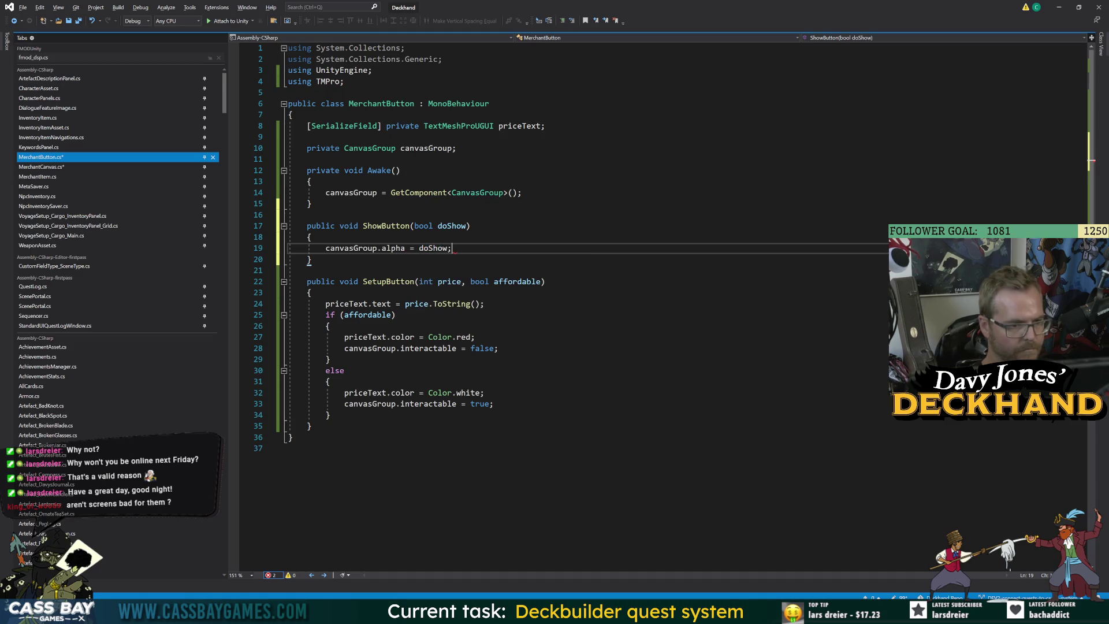
Step: Also set canvasGroup.interactable and blocksRaycasts to doShow, and save MerchantButton.cs
key(Return)
text(canvasGroup.int)
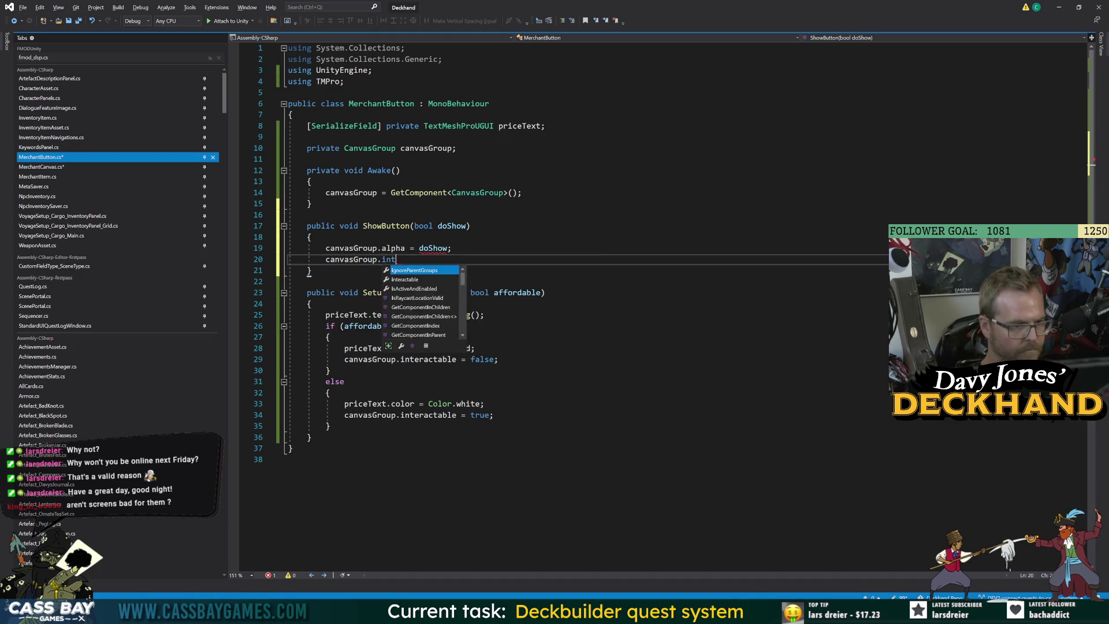
text(eractable = doS)
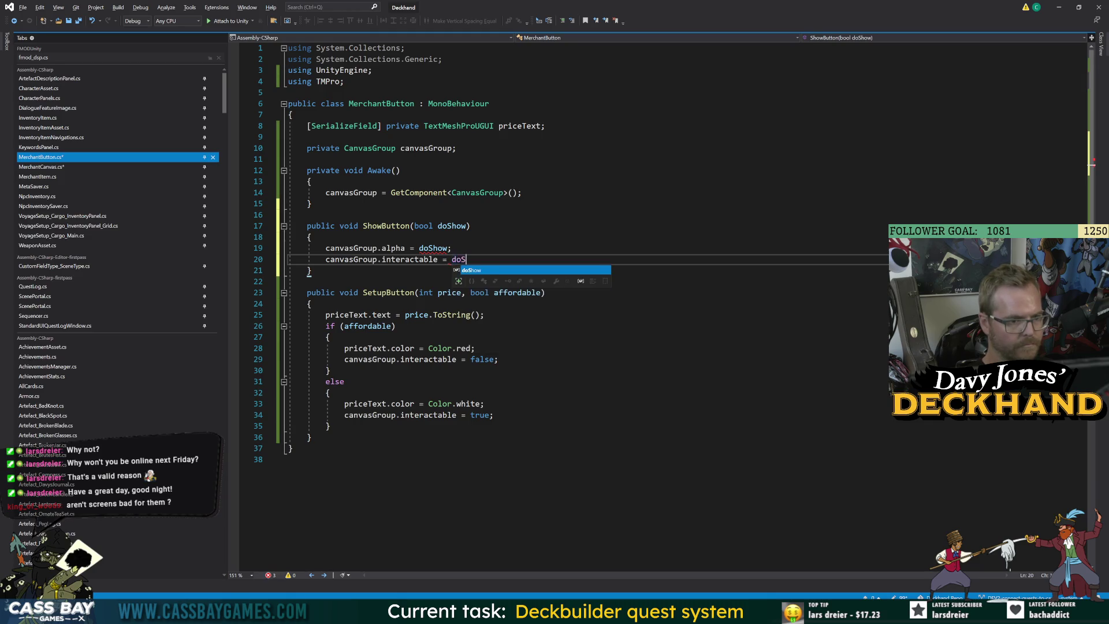
text(how;)
key(Return)
text(canvasGroup.)
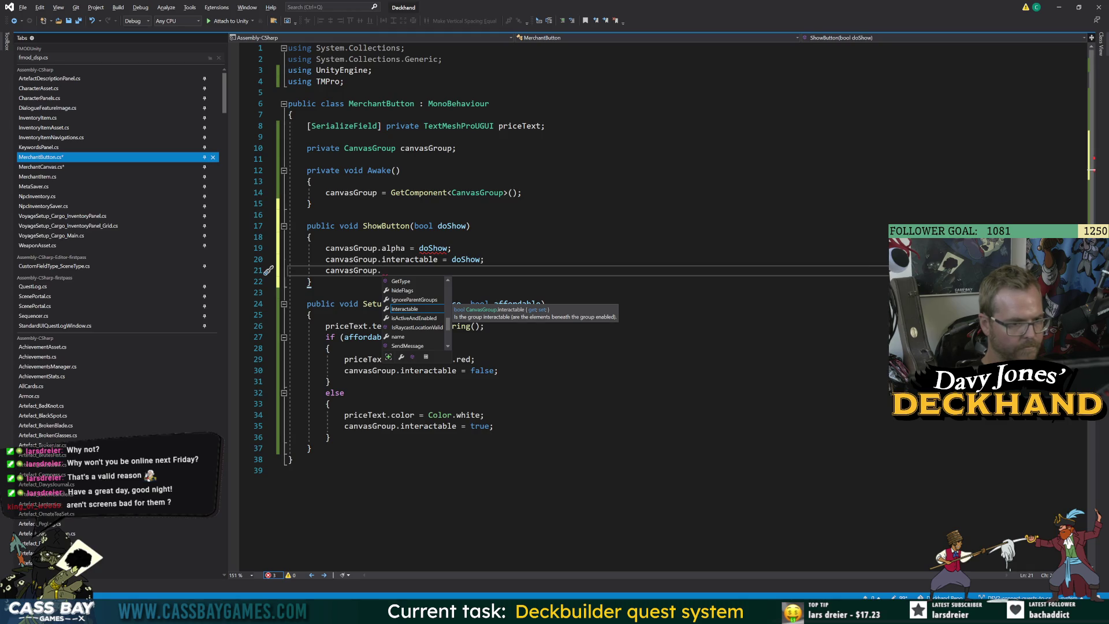
text(blocksRaycasts = do)
text(S)
key(Tab)
text(;)
key(ctrl+s)
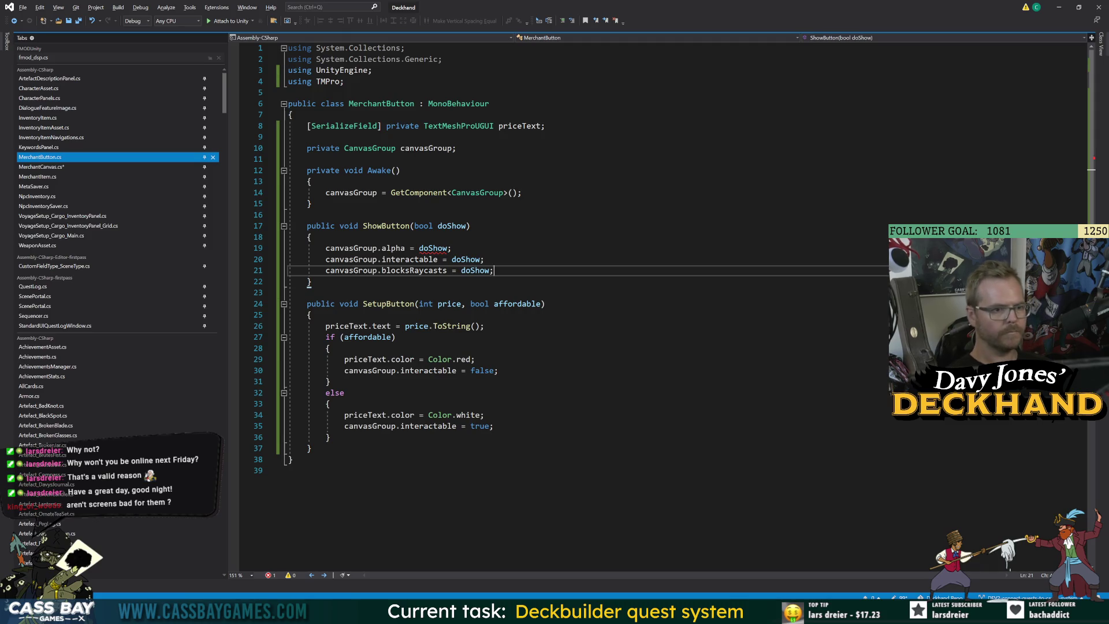
Step: Change the alpha line to 'canvasGroup.alpha = doShow ? 1 : 0;' and save
click(452, 247)
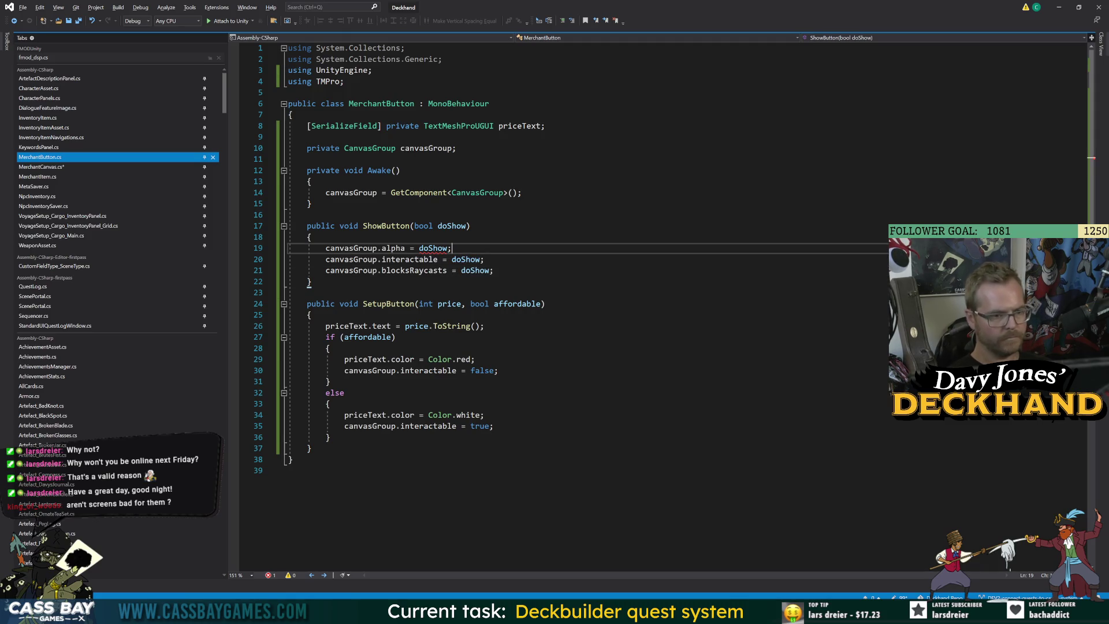
text(?1 : 0;)
key(ctrl+s)
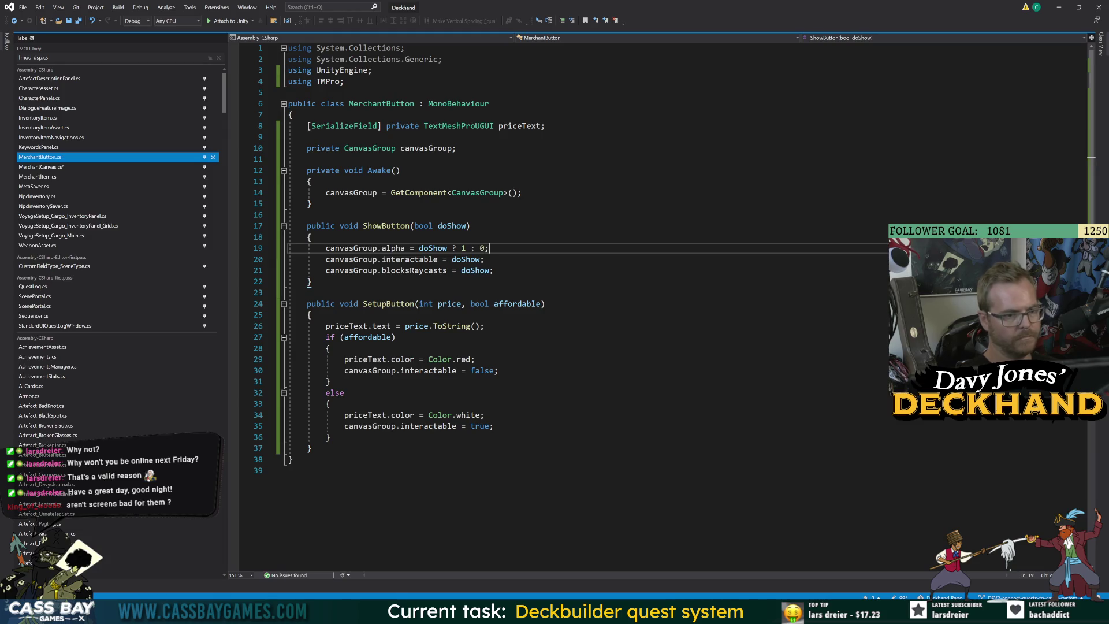
click(307, 215)
click(81, 167)
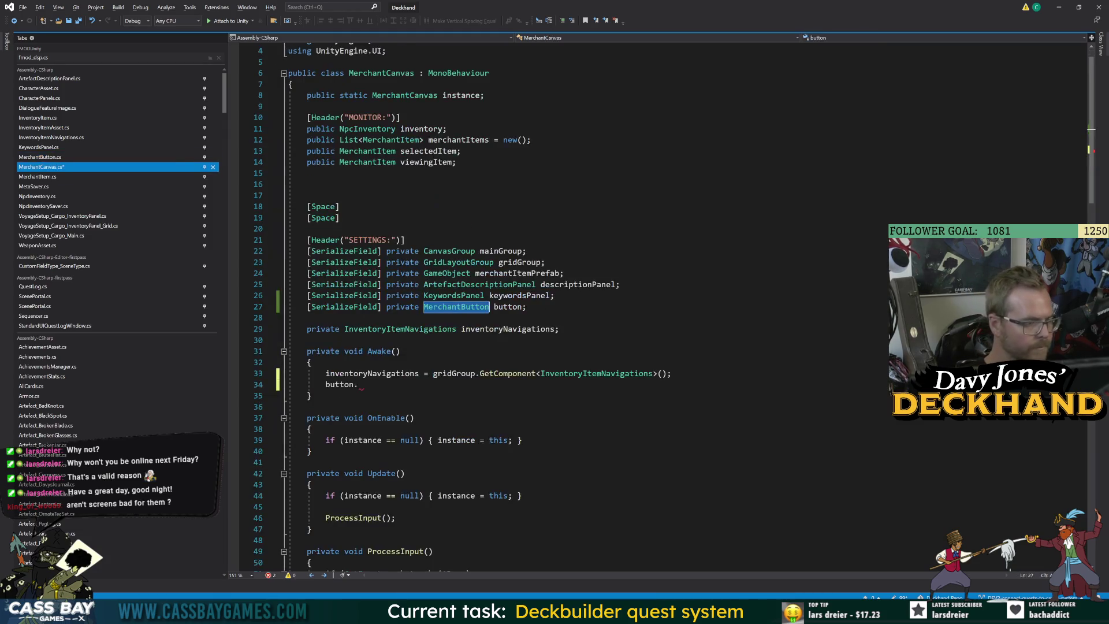
Step: Call button.ShowButton(false); in MerchantCanvas's Awake and save the script
text(ShowButton(false);)
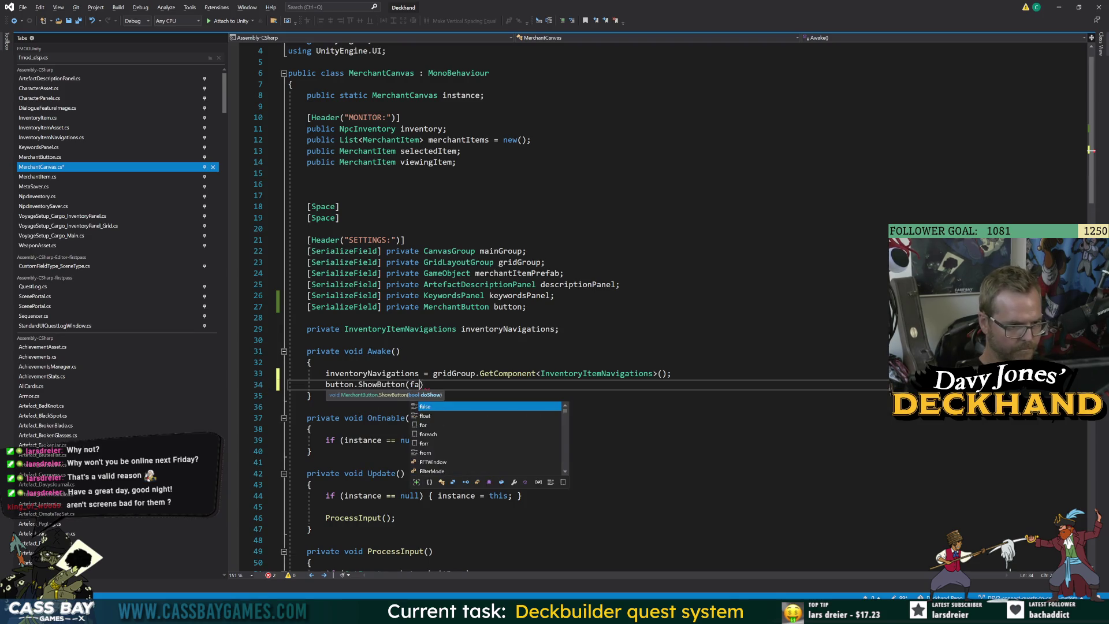
key(ctrl+s)
click(325, 385)
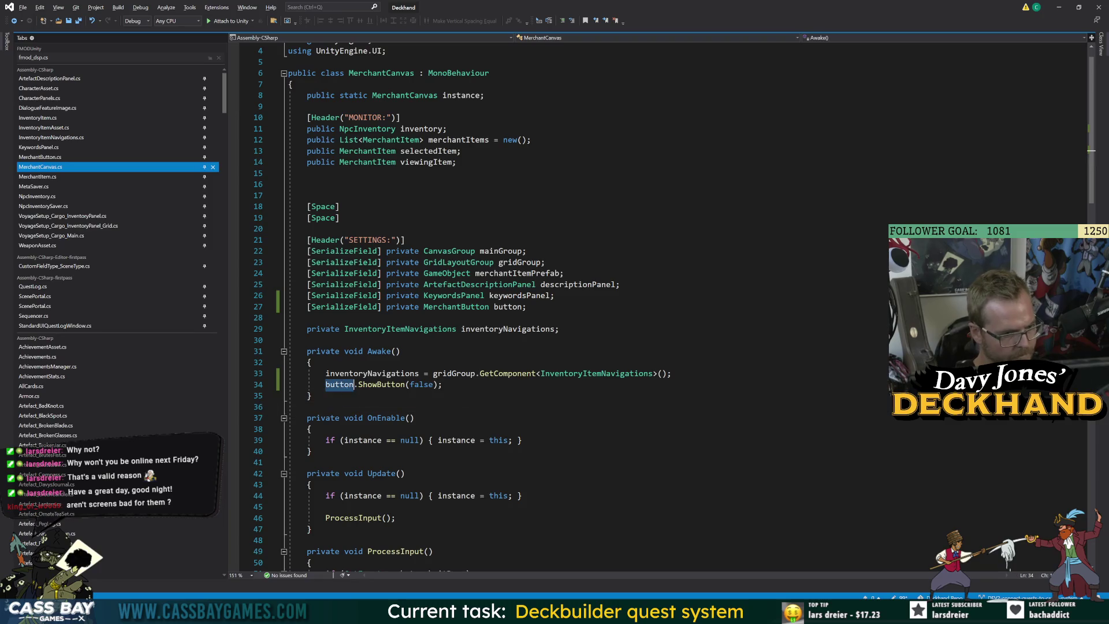
click(404, 473)
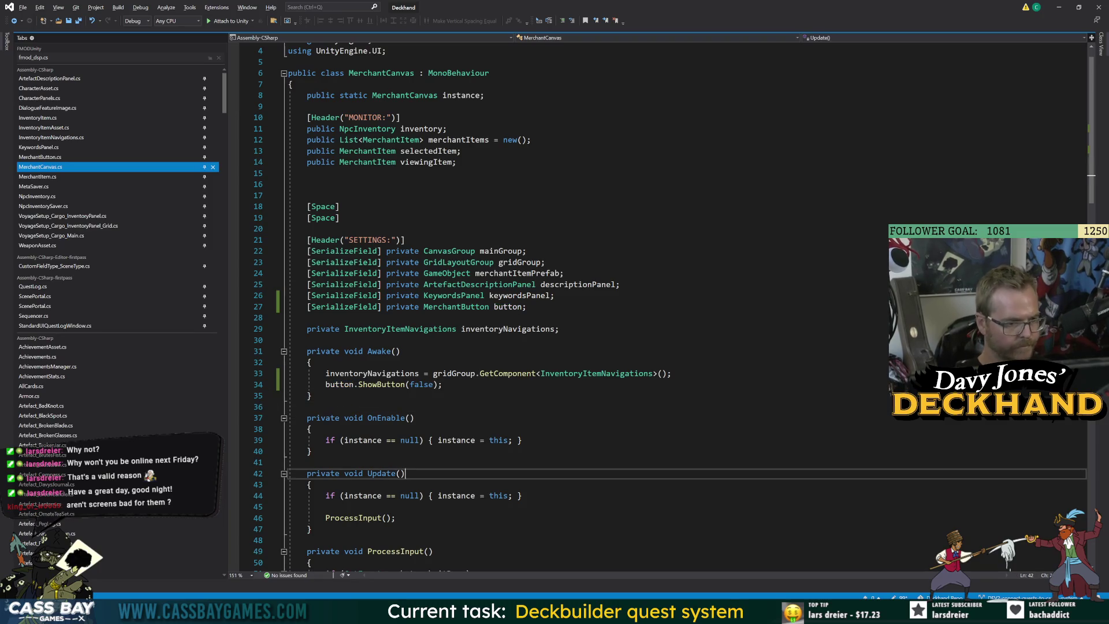
click(339, 385)
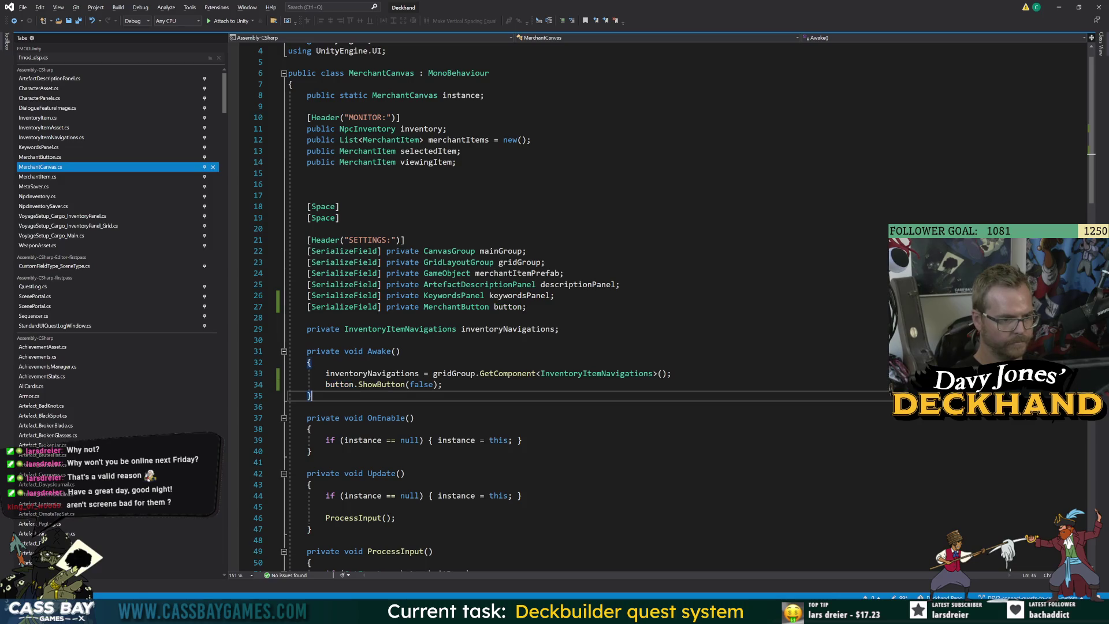
Step: Delete the ShowButton(false) line, then undo to restore it
key(Home)
key(shift+End)
key(BackSpace)
key(BackSpace)
key(BackSpace)
click(306, 452)
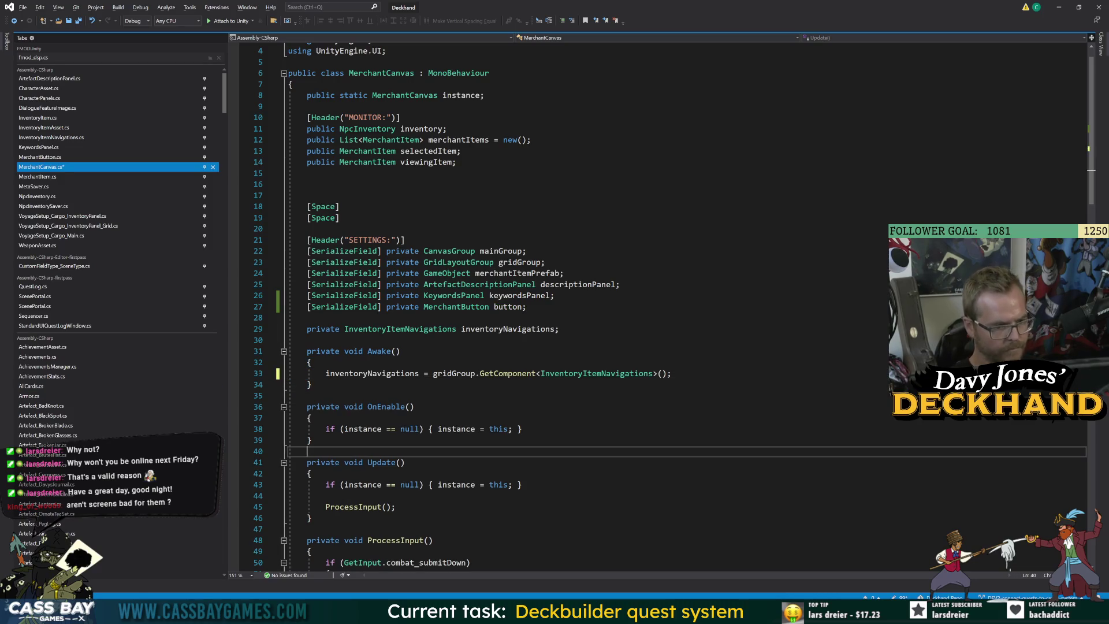
key(ctrl+z)
key(Down)
key(Down)
scroll(578, 289, down, 6)
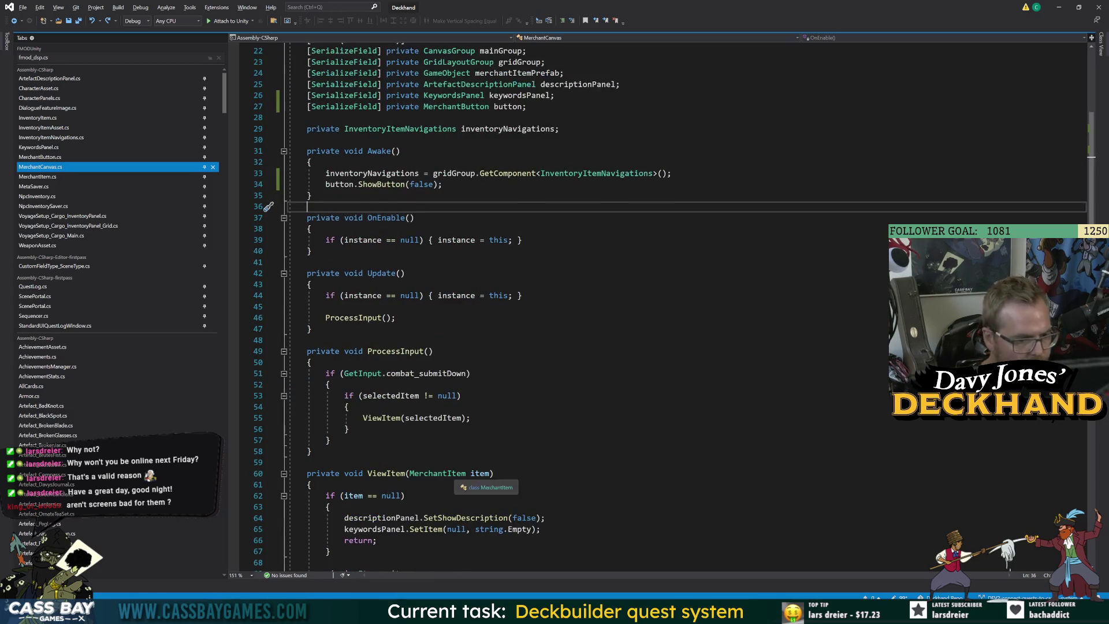
scroll(269, 207, down, 5)
click(544, 362)
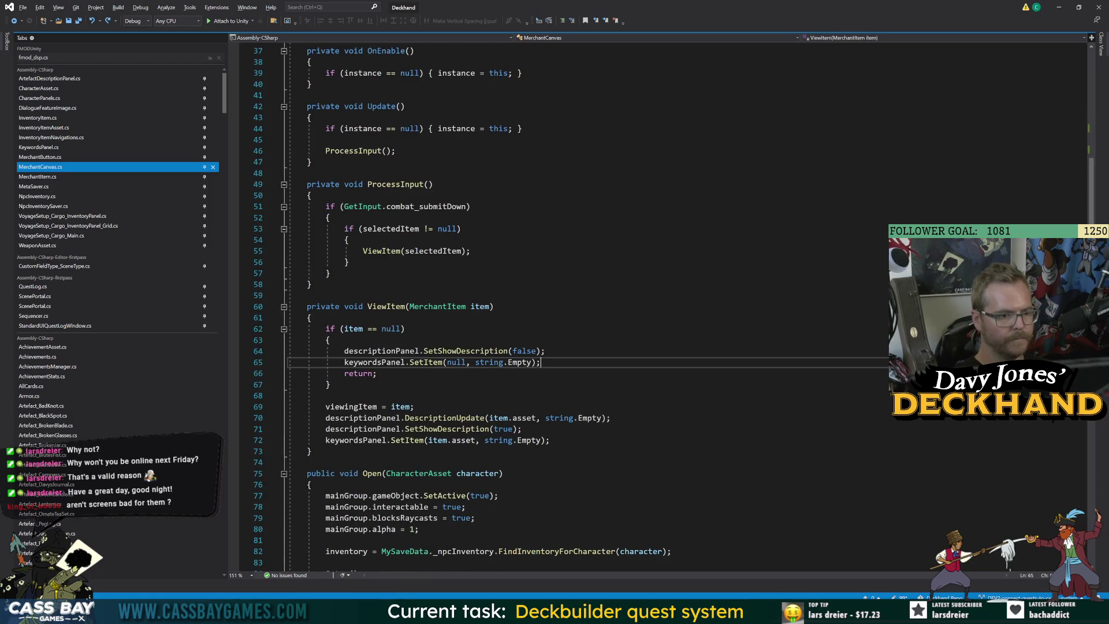
Step: Add button.ShowButton(false); in ViewItem's null-item branch after the keywords reset, and save
key(Return)
text(button)
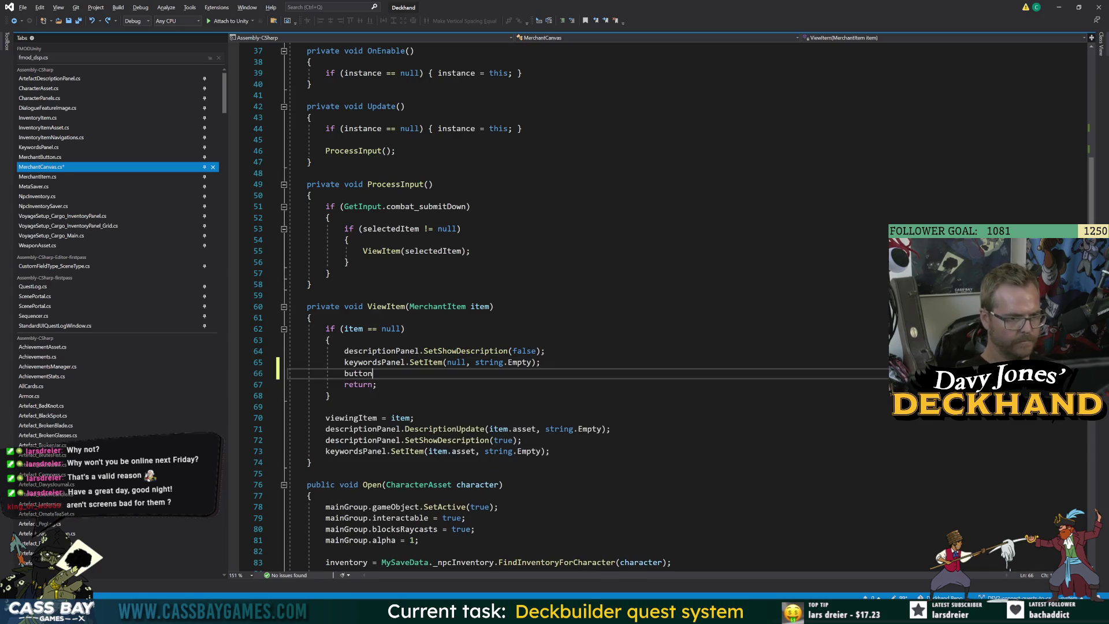
text(.do)
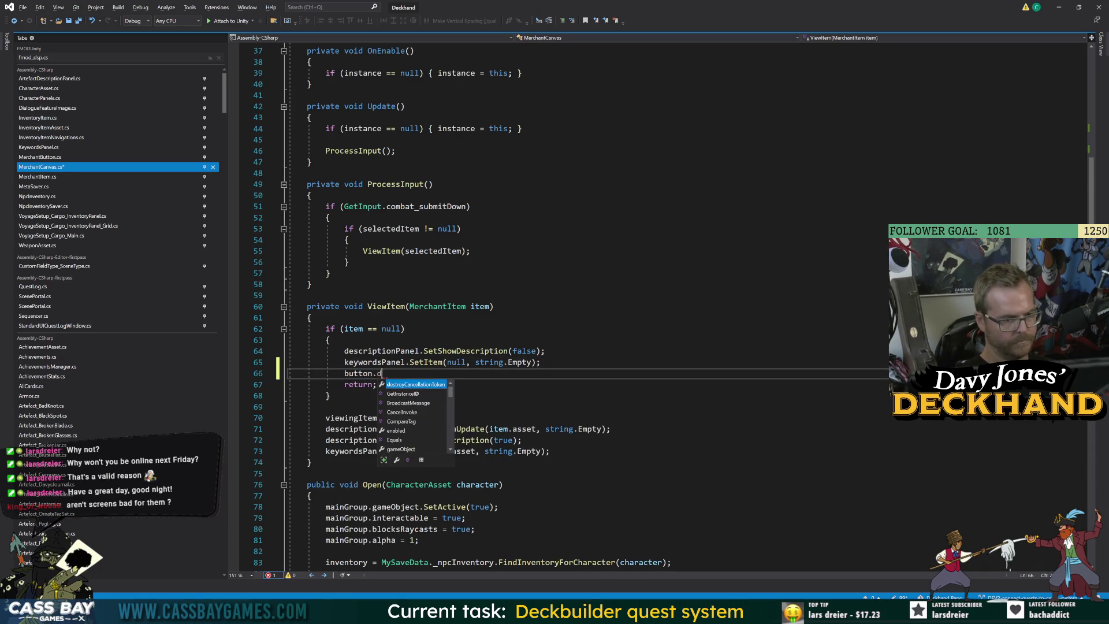
key(BackSpace)
key(BackSpace)
text(ShowButton(false);)
key(ctrl+s)
Step: Duplicate that call above viewingItem as button.ShowButton(true); and save
key(shift+Home)
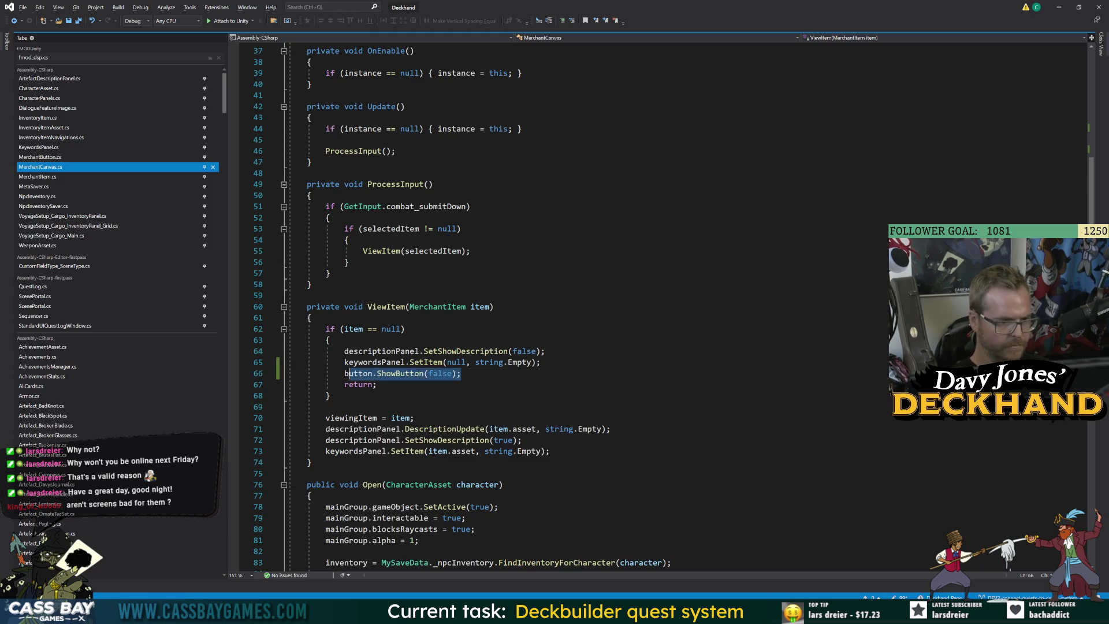
key(ctrl+c)
click(370, 407)
key(Return)
key(ctrl+v)
double_click(439, 418)
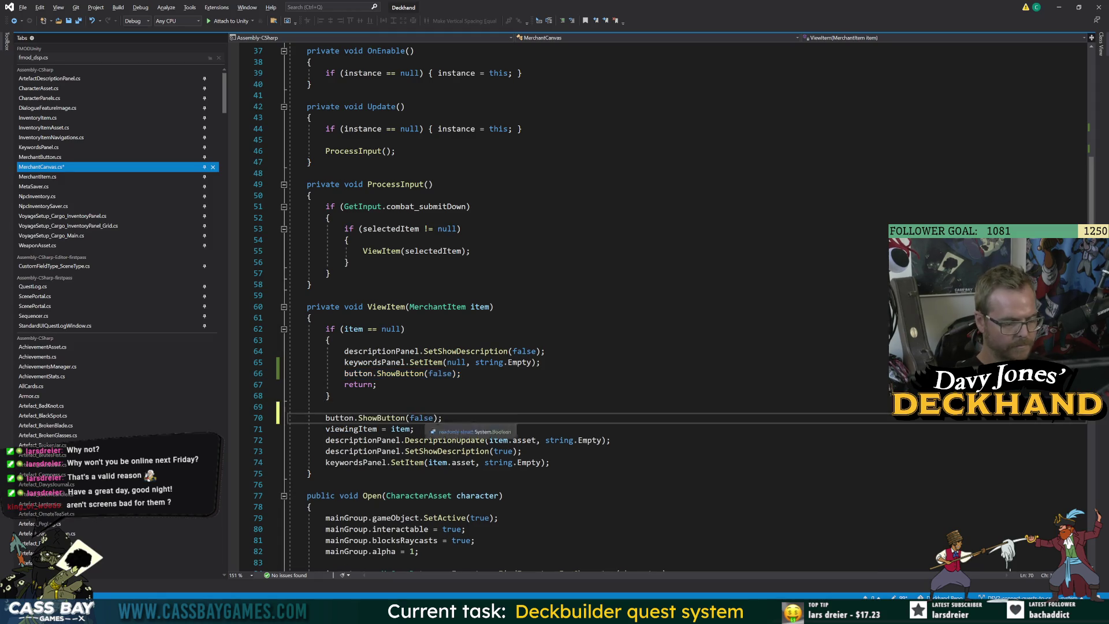
text(tru)
key(Tab)
key(End)
key(ctrl+s)
Step: Move the ShowButton(true) call to the end of ViewItem with blank lines above it
key(shift+Home)
key(alt+Down)
key(alt+Down)
key(alt+Down)
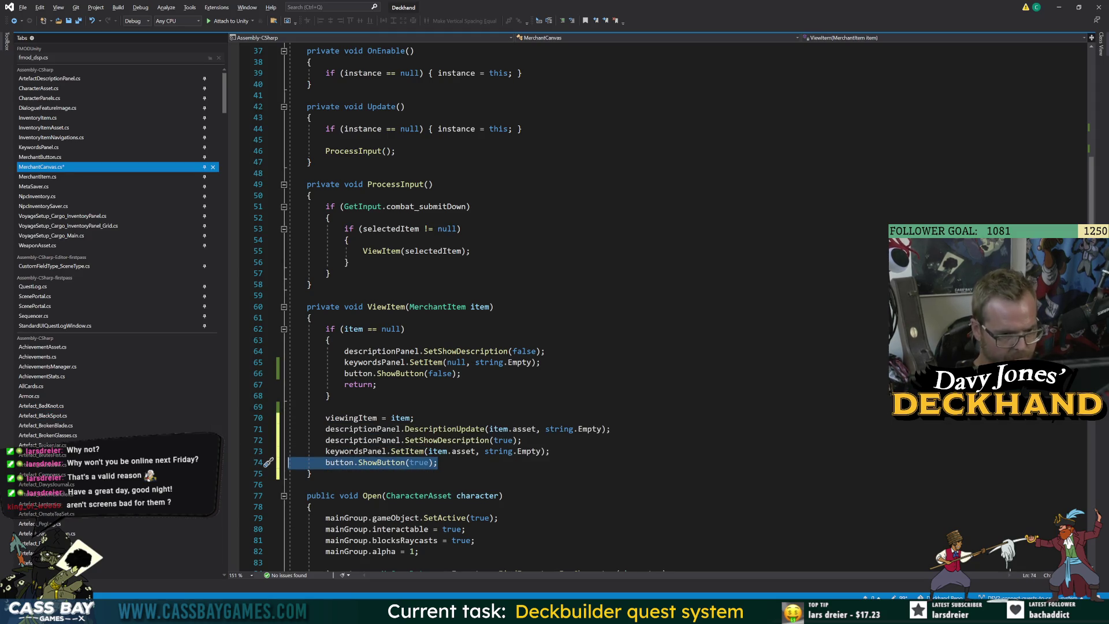
key(Home)
key(Return)
key(Up)
key(Return)
Step: Write 'button.SetupButton(viewingItem.asset.basePrice, ' with the second argument still missing
text(button.SetupButton)
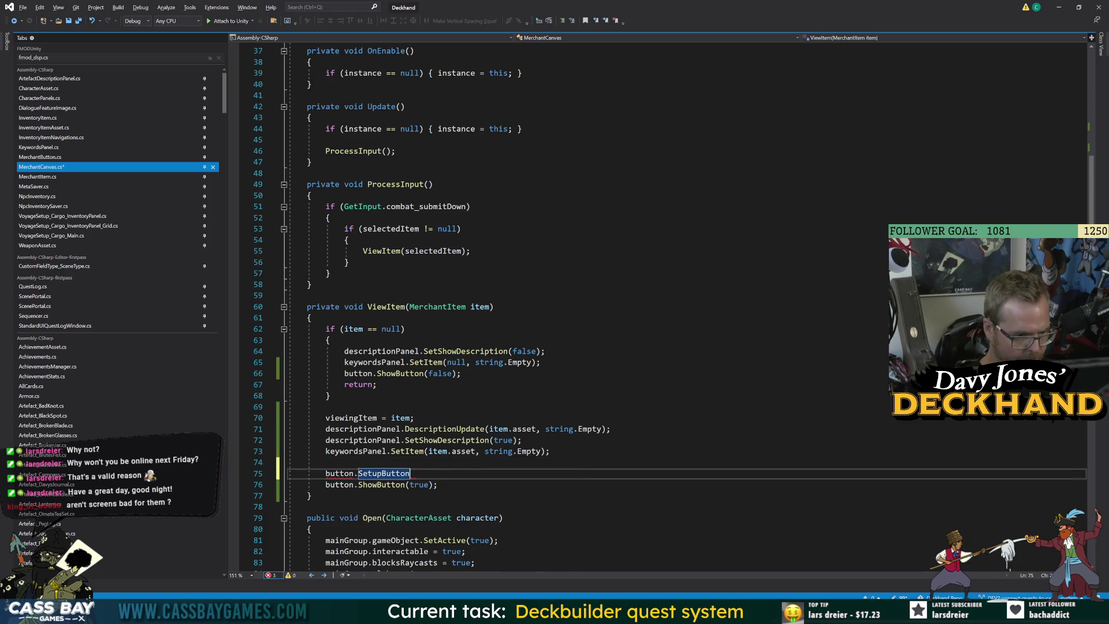
text(()
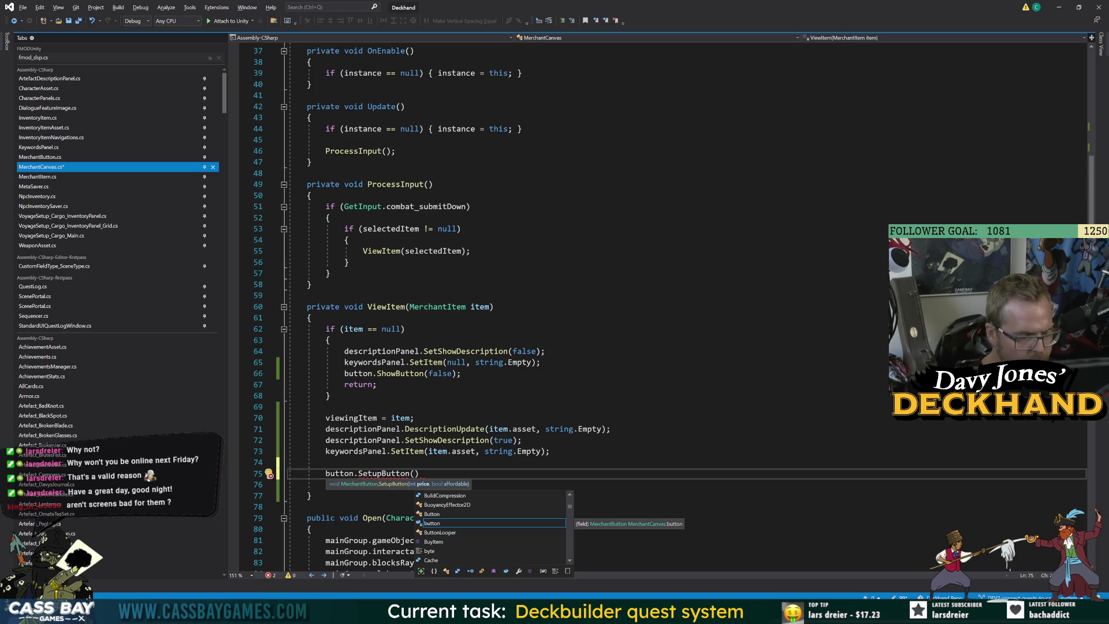
text(viewingItem.pr)
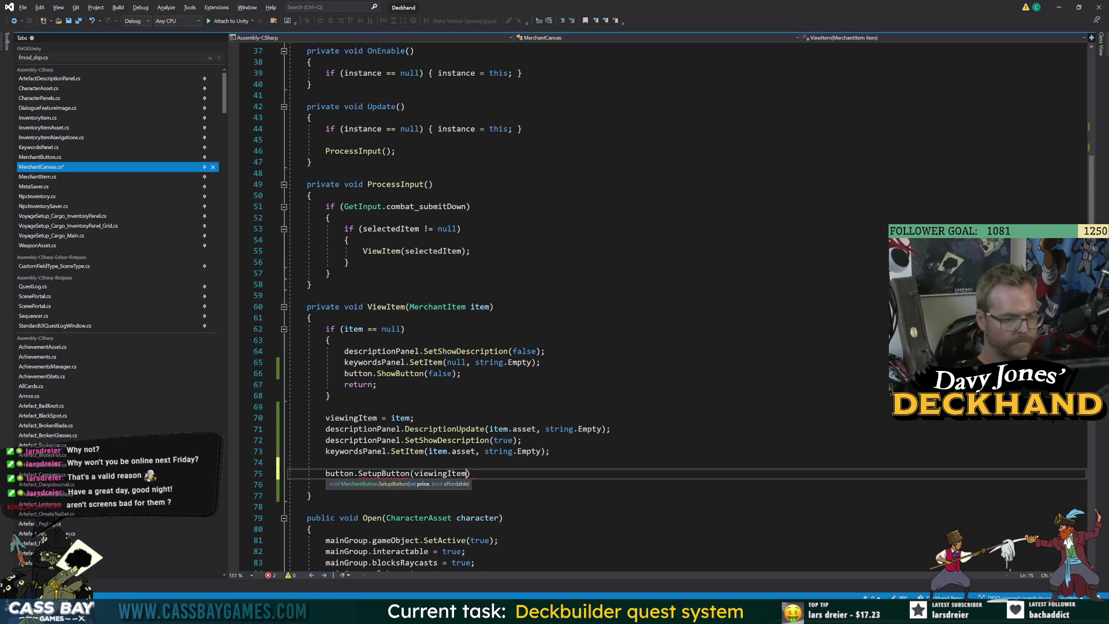
key(BackSpace)
key(BackSpace)
text(asset)
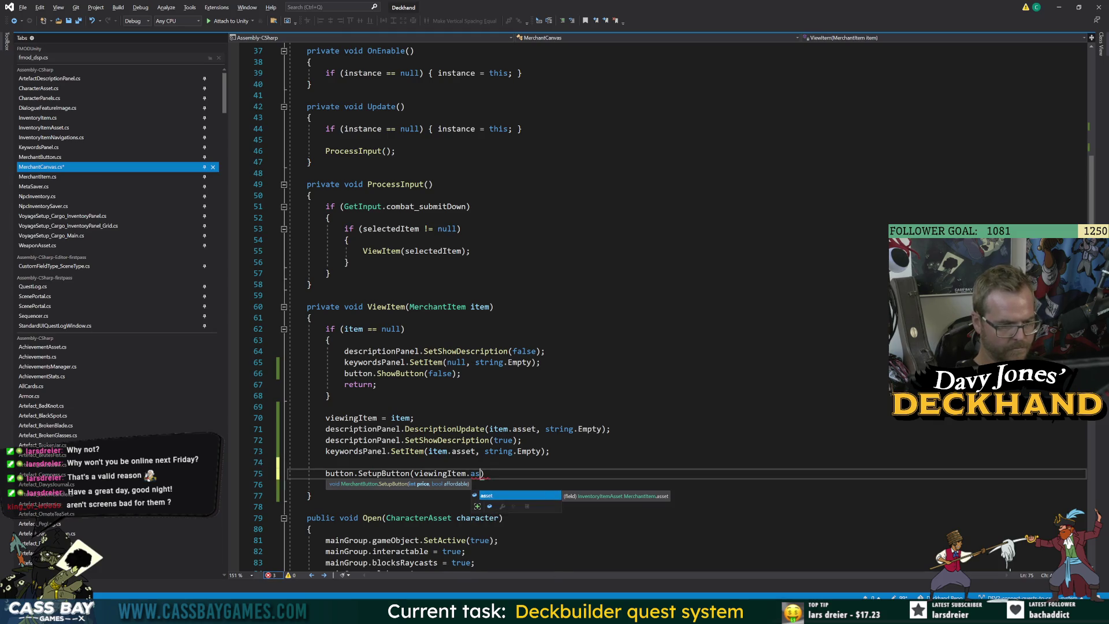
text(.p)
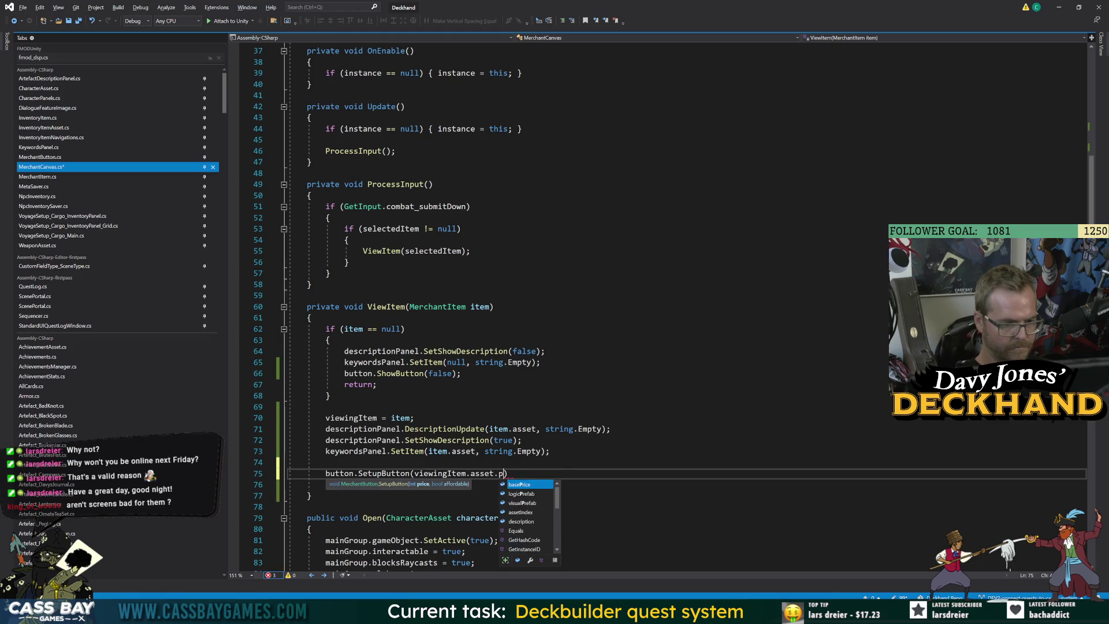
key(Tab)
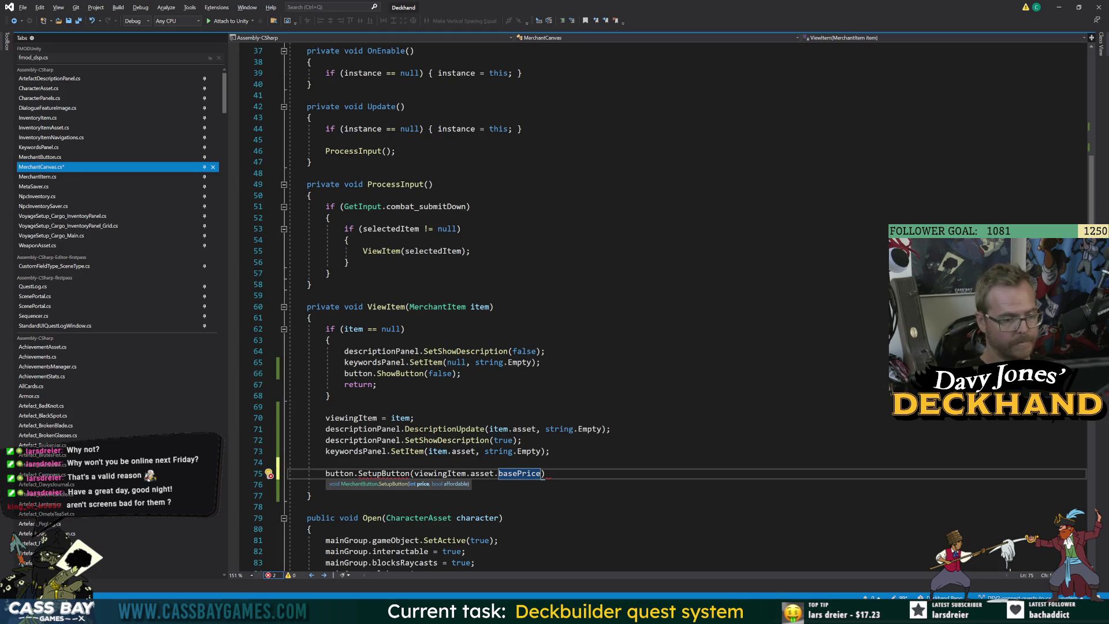
text(,)
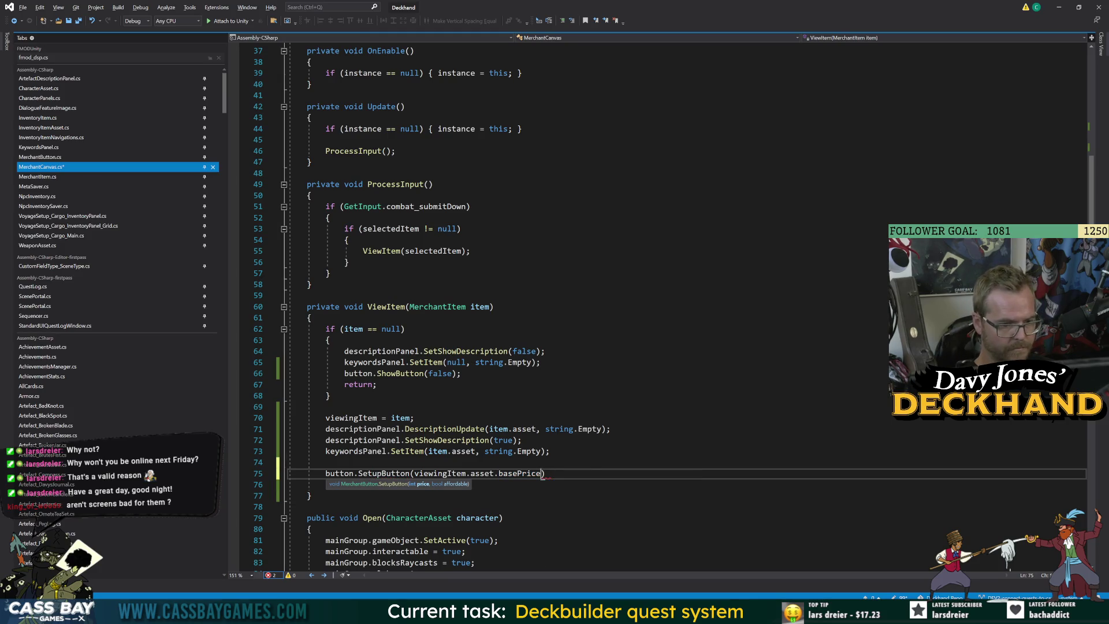
click(445, 429)
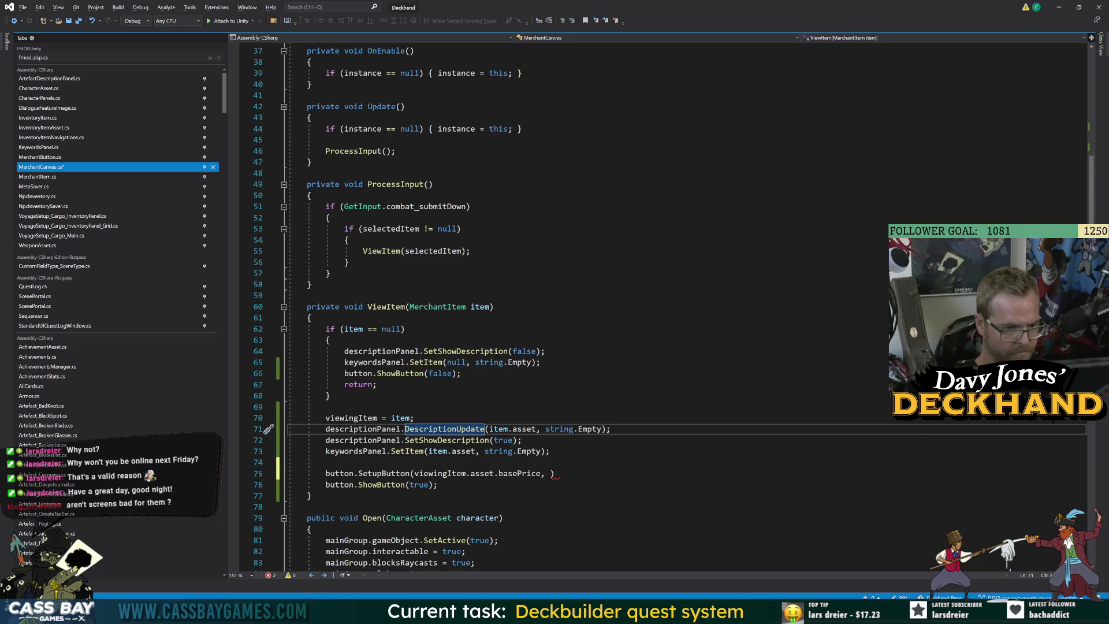
click(551, 474)
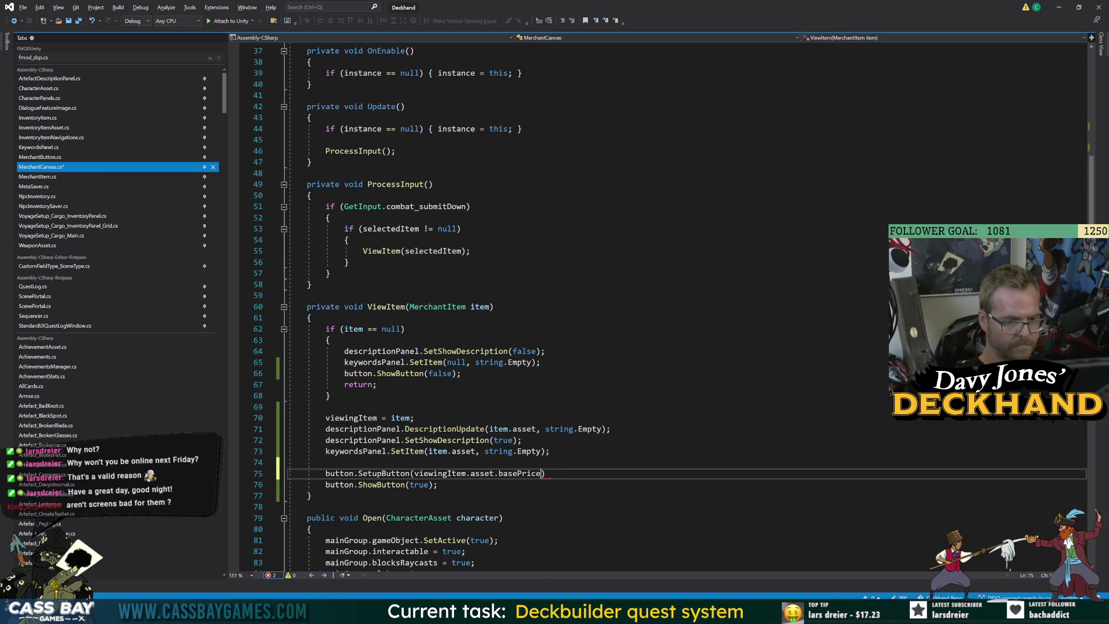
key(ctrl+space)
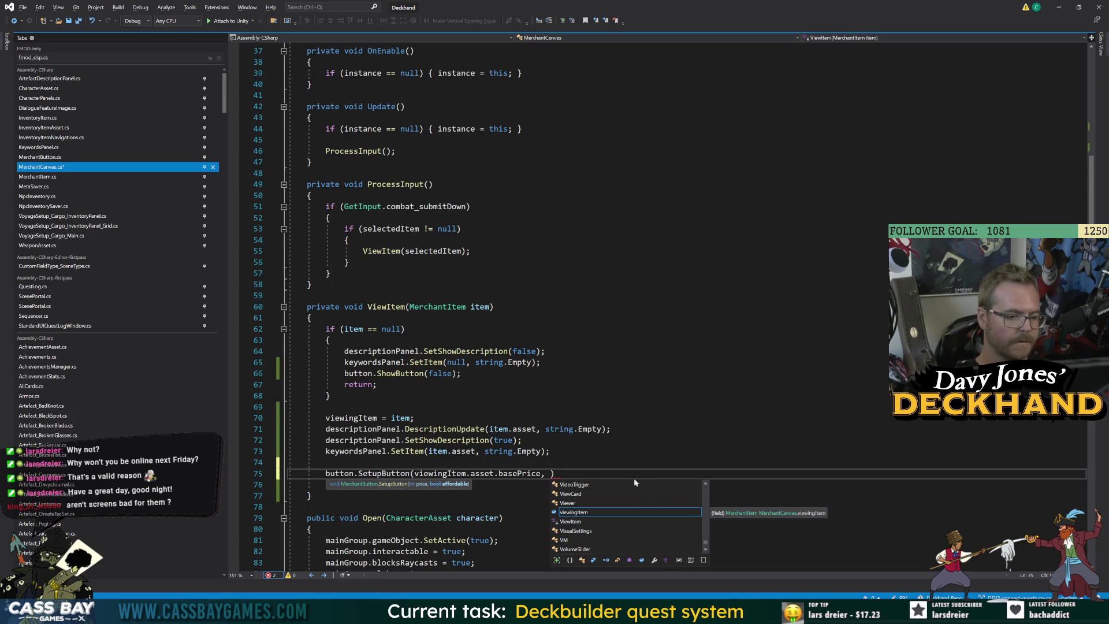
Step: Insert a 'bool itemIsAffordable =;' declaration above the SetupButton call
key(Escape)
key(Up)
key(Up)
key(Return)
key(Return)
text(b)
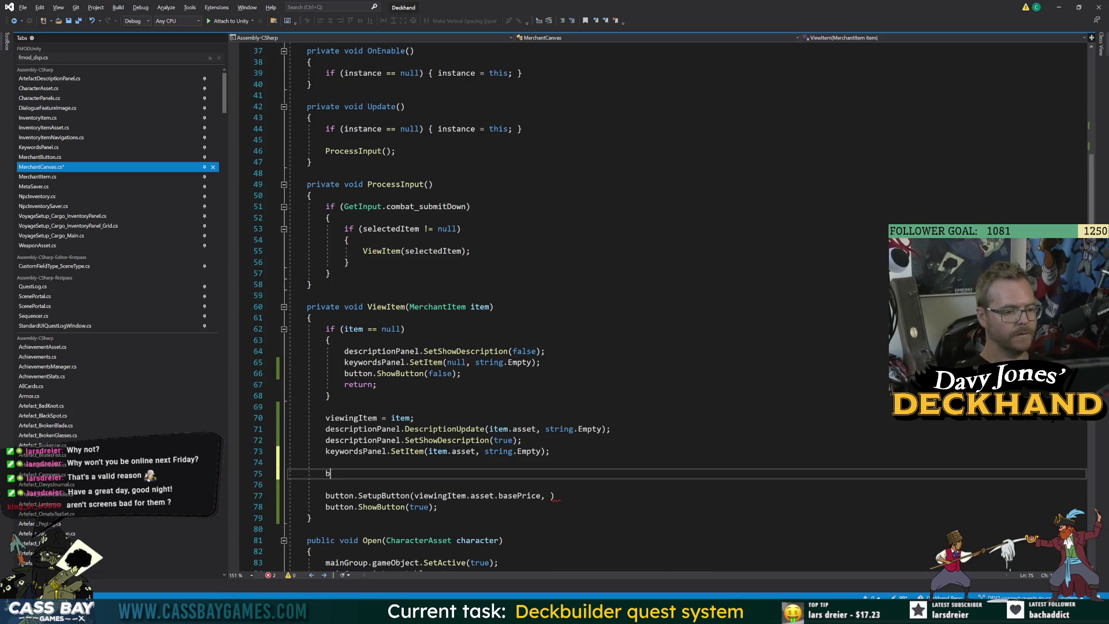
text(ool itemIs)
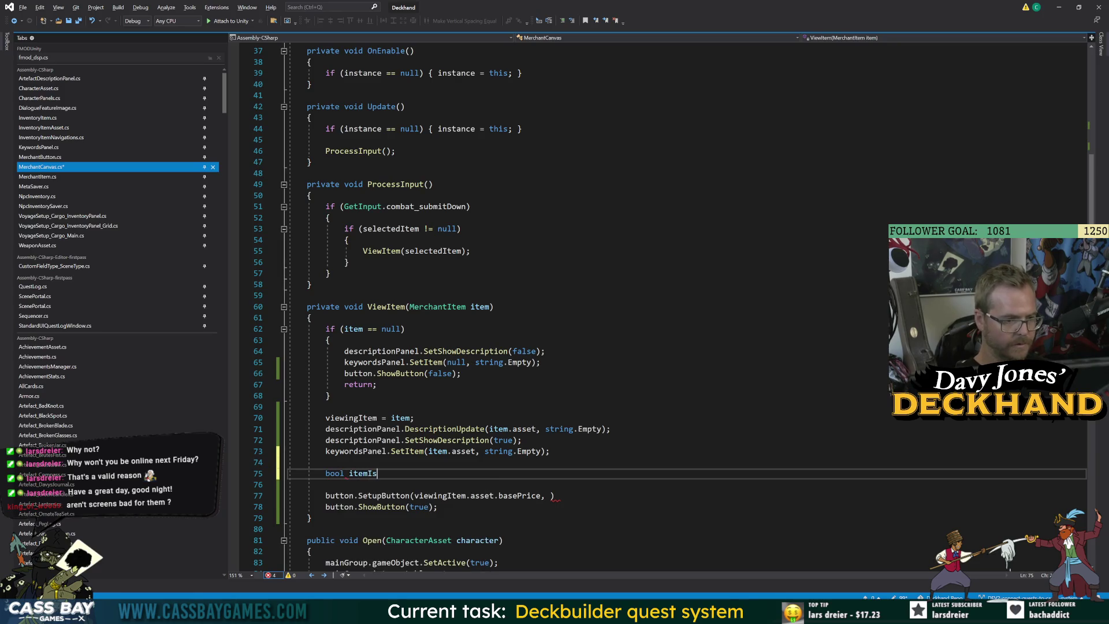
text(Affordable =)
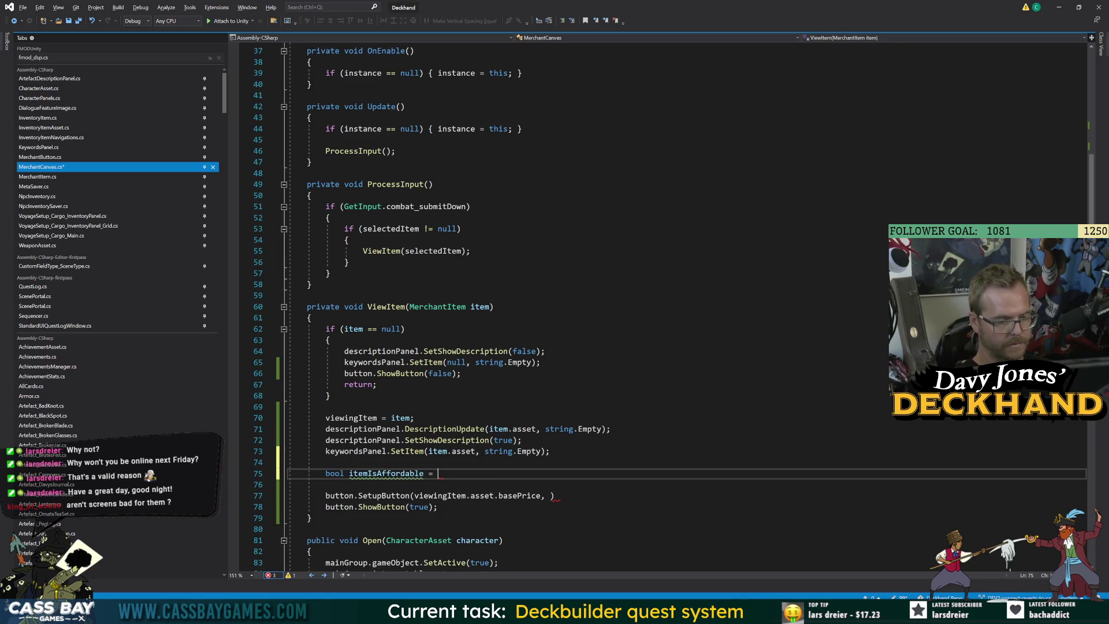
text(;)
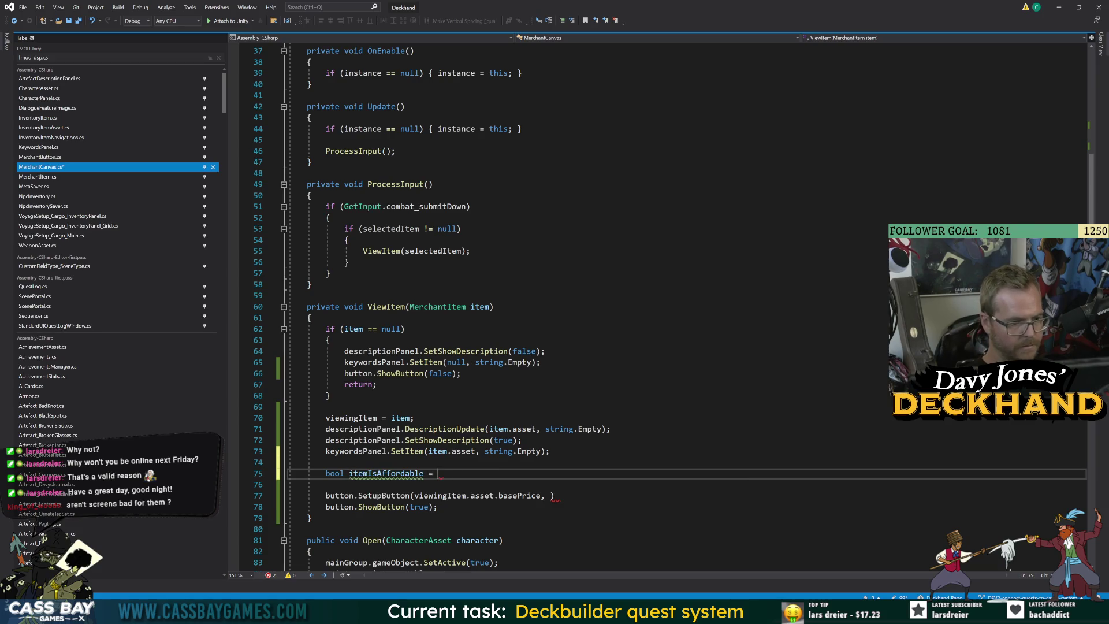
Step: Pass itemIsAffordable as SetupButton's second argument and save MerchantCanvas.cs
key(ctrl+s)
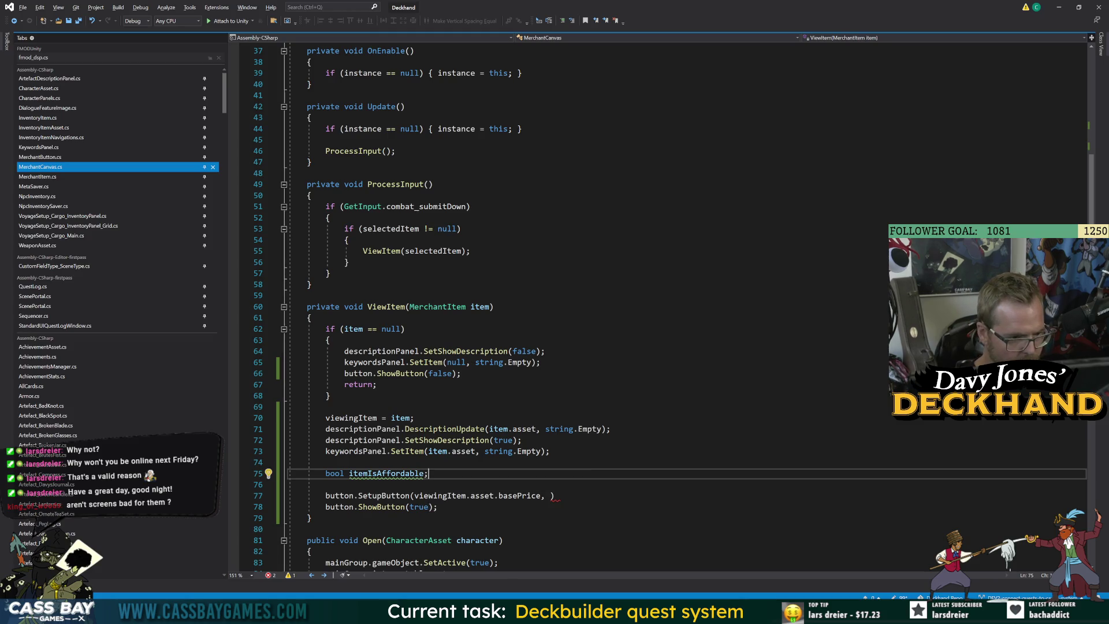
click(550, 496)
text(itemIsAffordable)
key(ctrl+s)
click(268, 563)
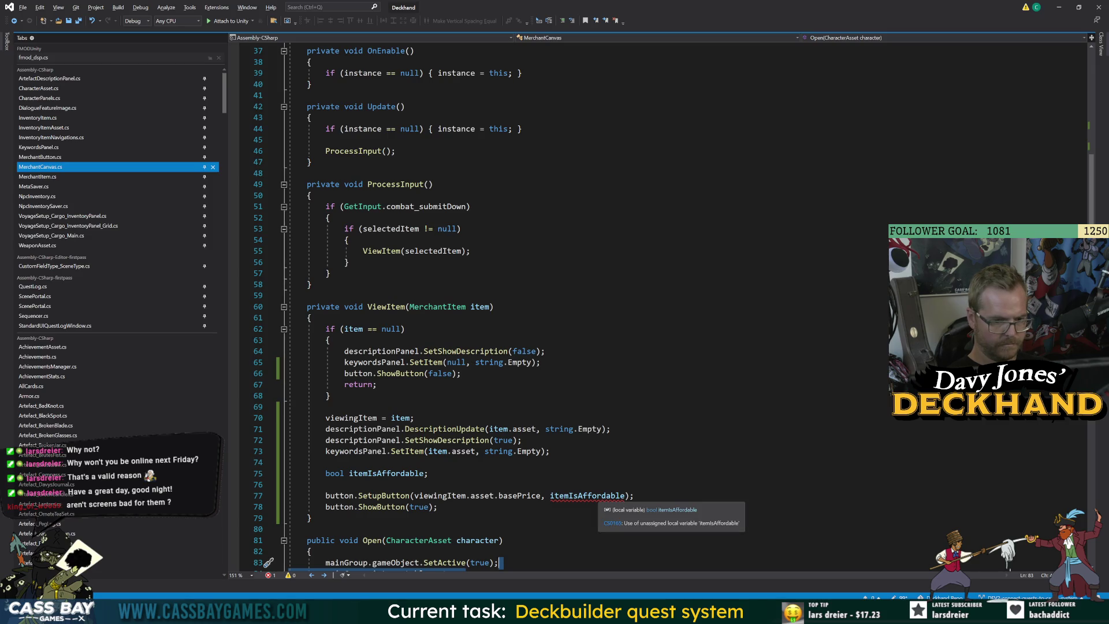
Step: Initialize itemIsAffordable to false, save, and open a new line above it
click(429, 473)
key(BackSpace)
text(= false;)
key(ctrl+s)
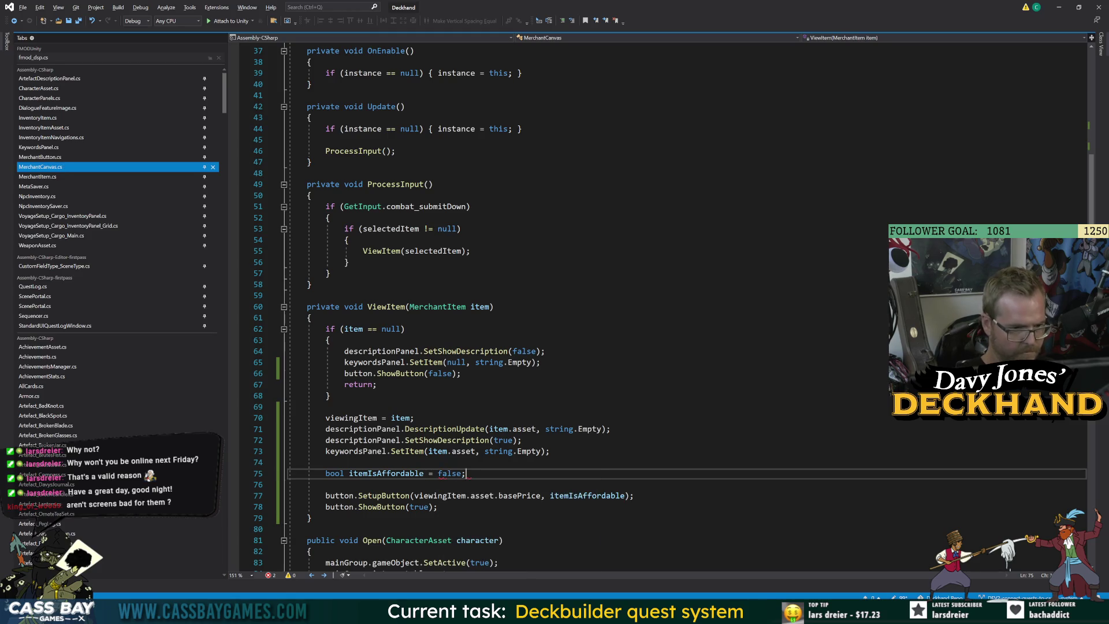
key(ctrl+Return)
Step: Start line 75 as 'int actualPrice = viewingItem.asset.basePrice *'
text(int )
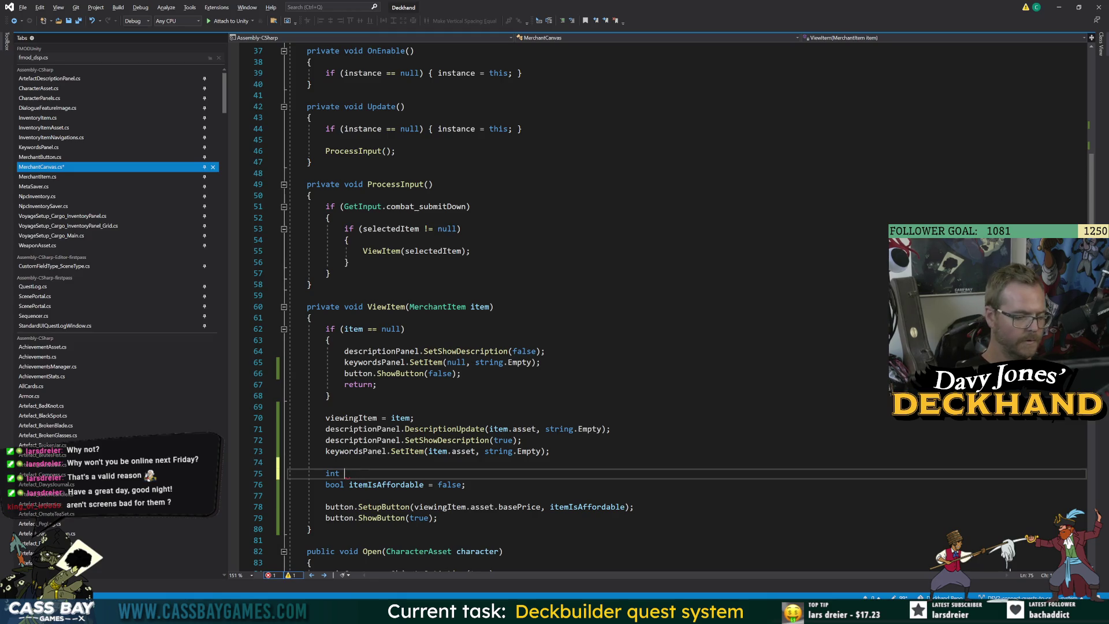
text(actualPrice)
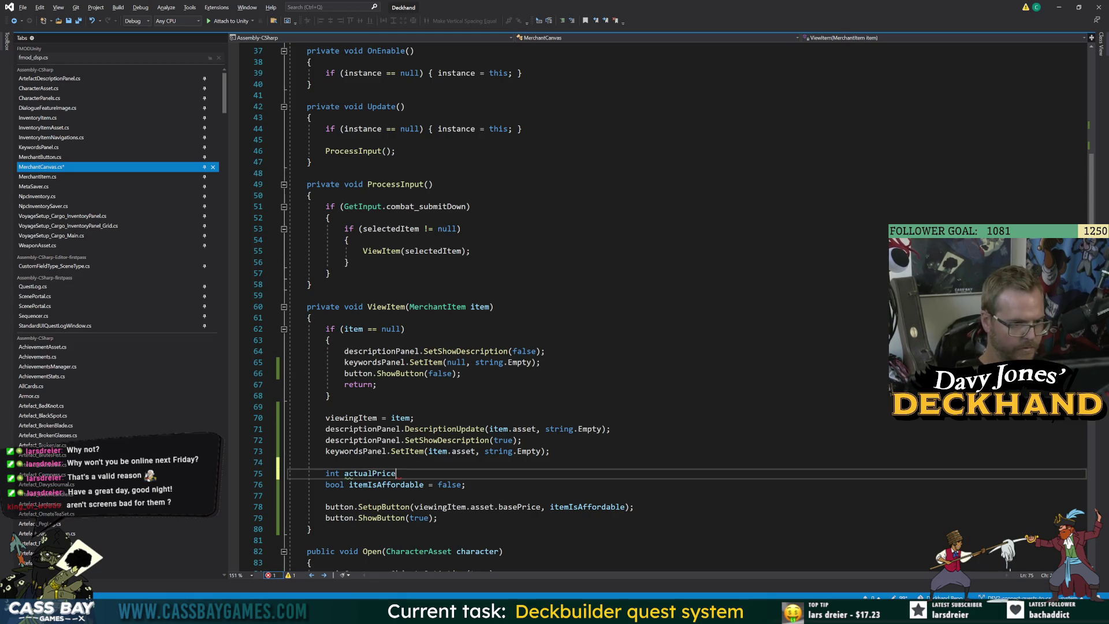
text( = )
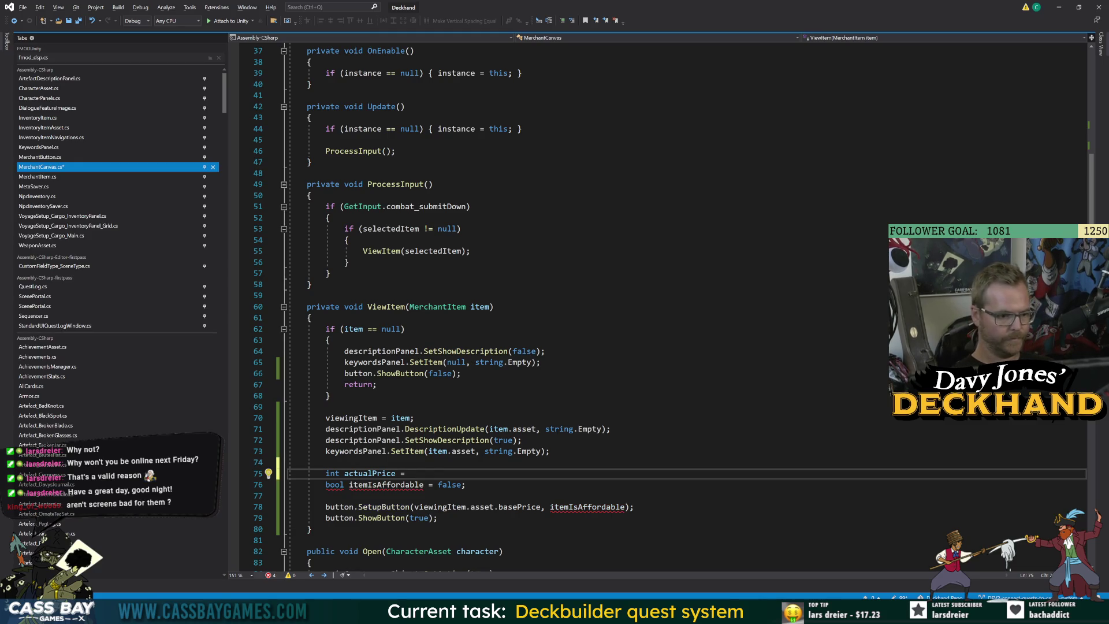
text(viewingItem)
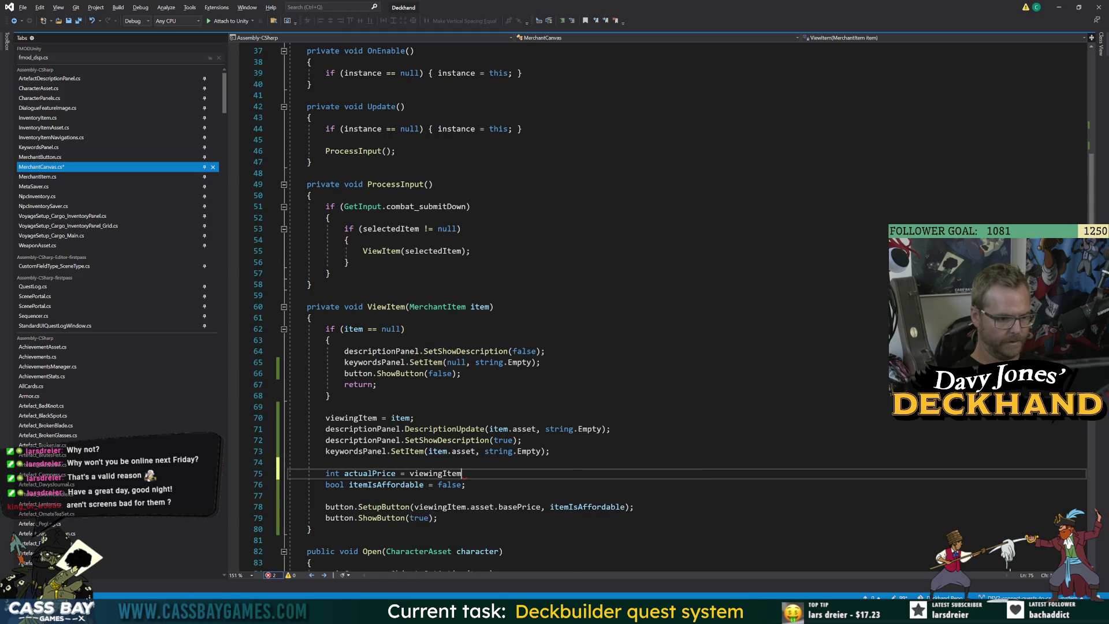
text(.asset.bas)
key(Tab)
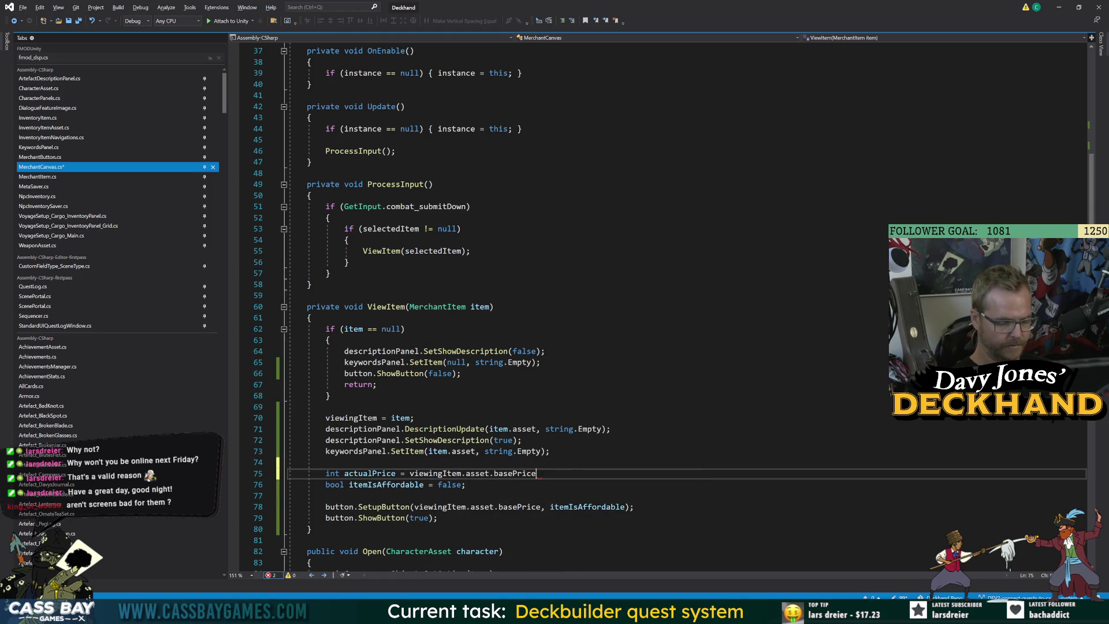
text(*)
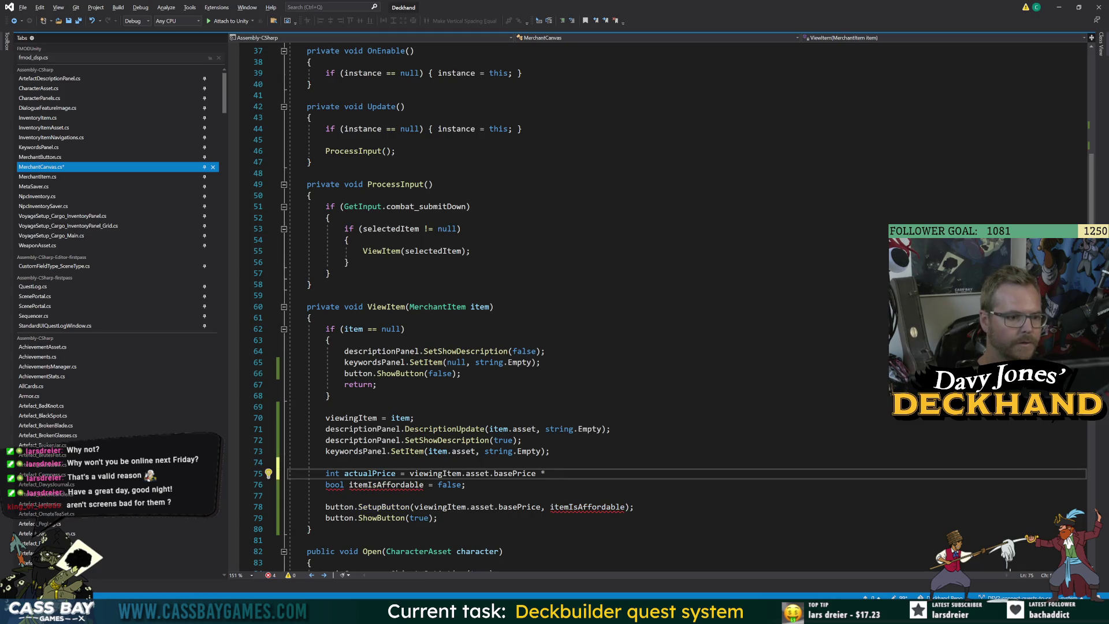
text( item.ch)
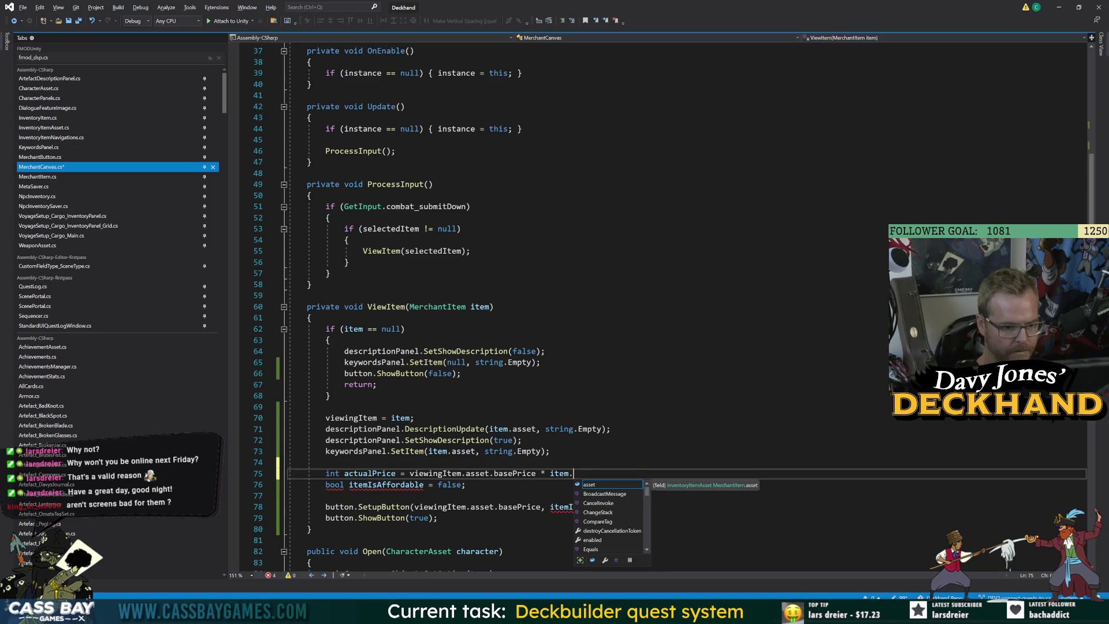
key(BackSpace)
key(BackSpace)
key(BackSpace)
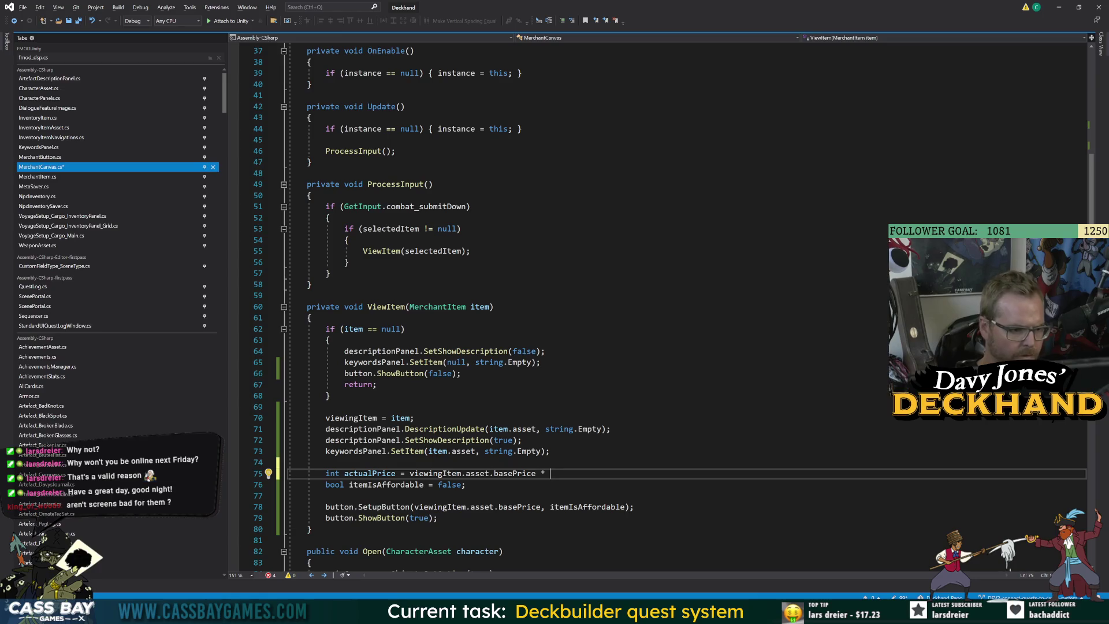
Step: Look up the MerchantItem class definition to find the price modifier member
click(449, 307)
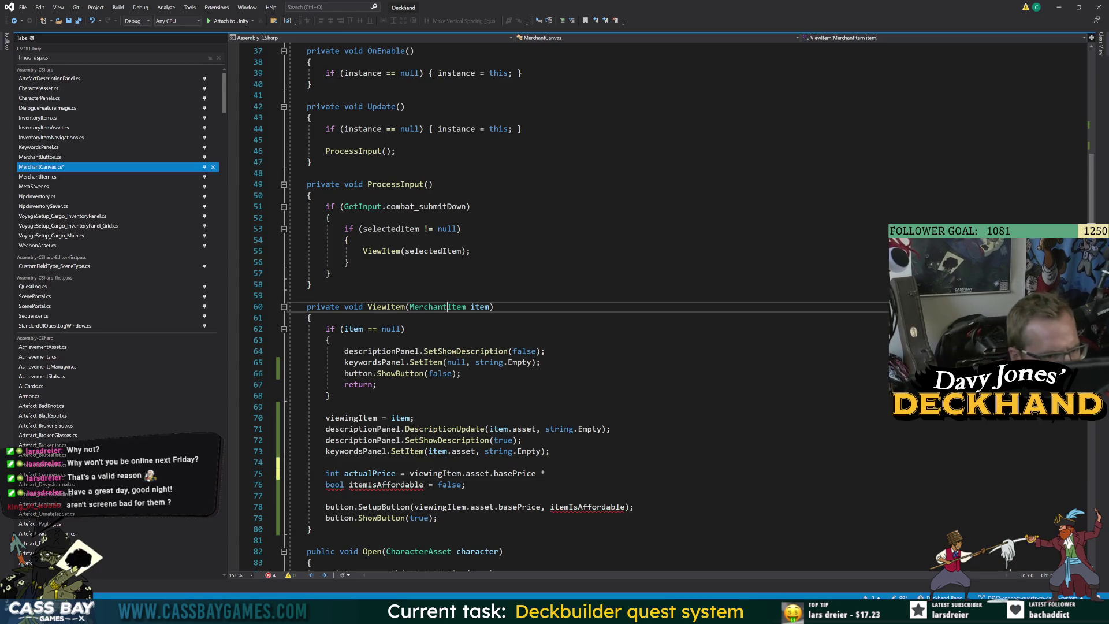
key(F12)
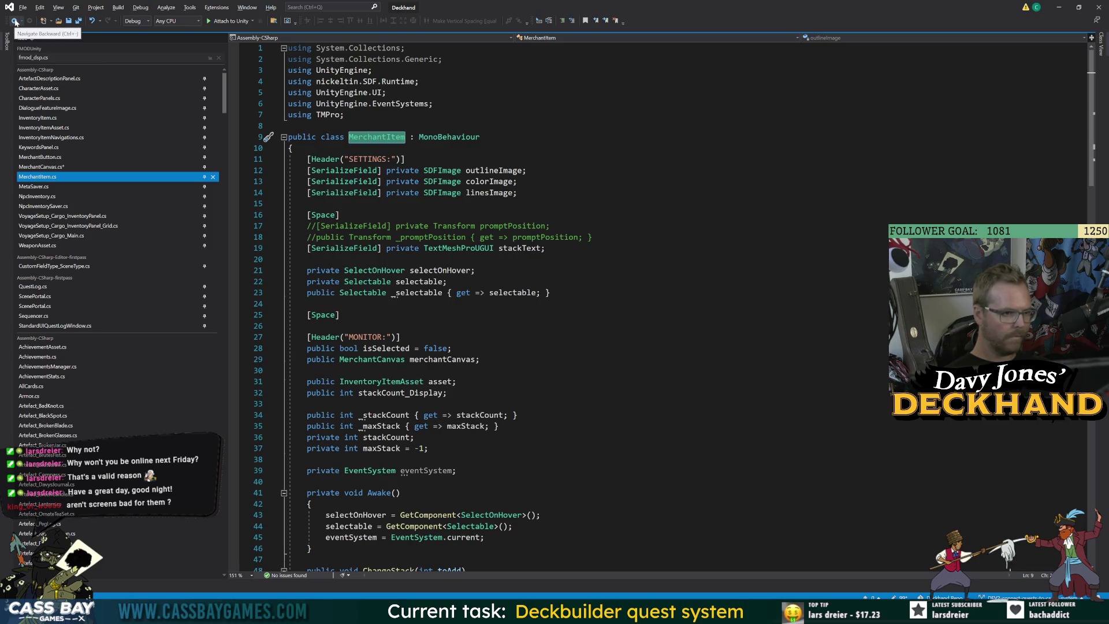
click(15, 22)
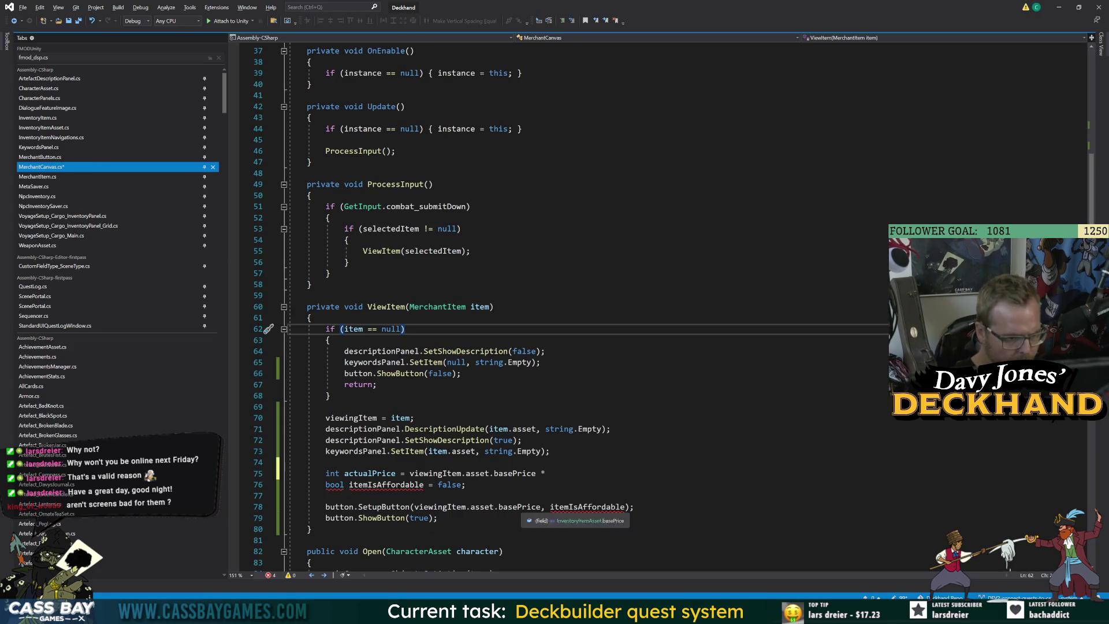
click(552, 473)
text(chara)
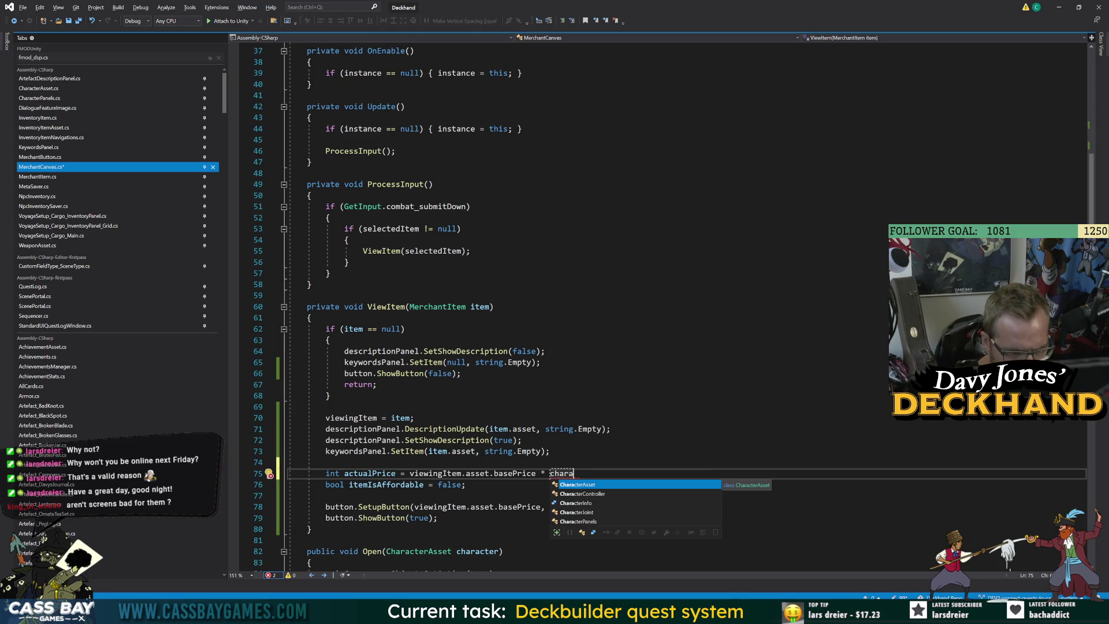
key(BackSpace)
key(BackSpace)
key(BackSpace)
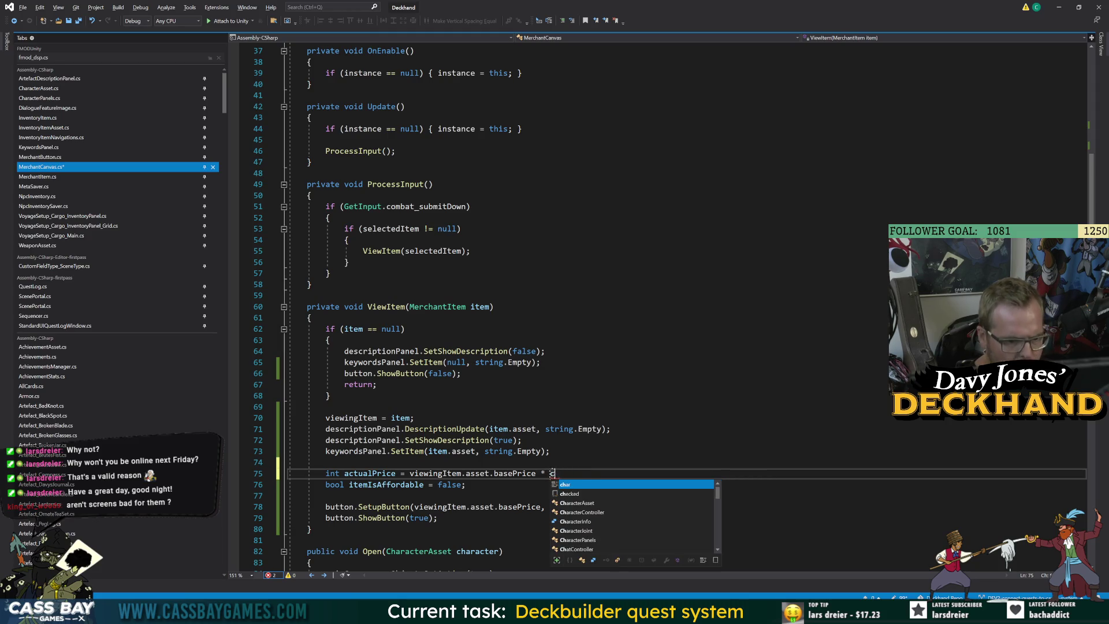
text(np)
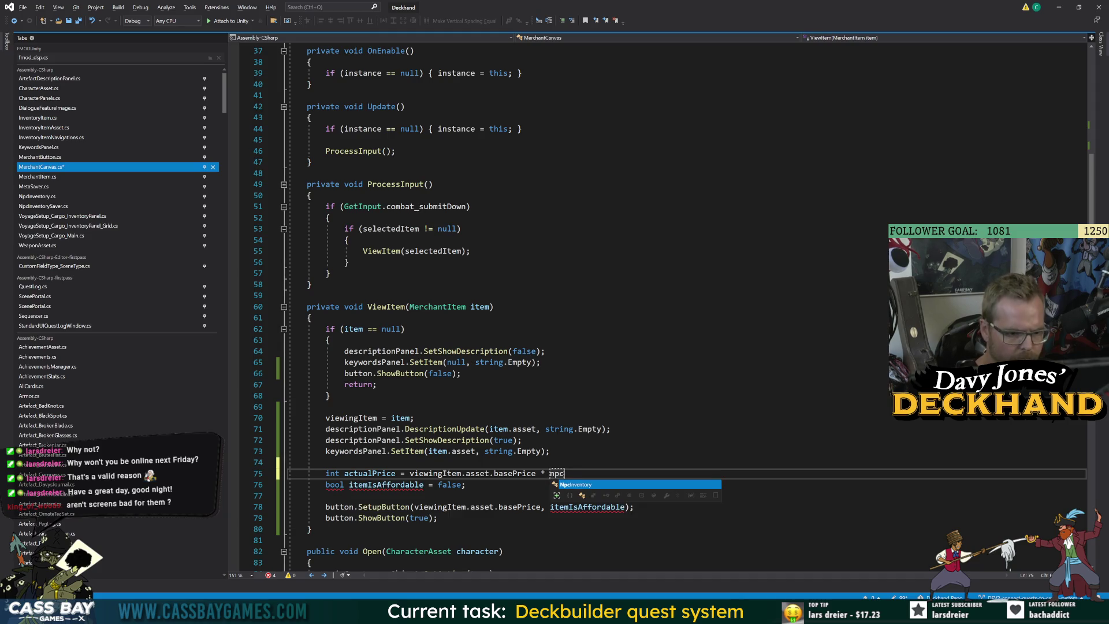
key(Escape)
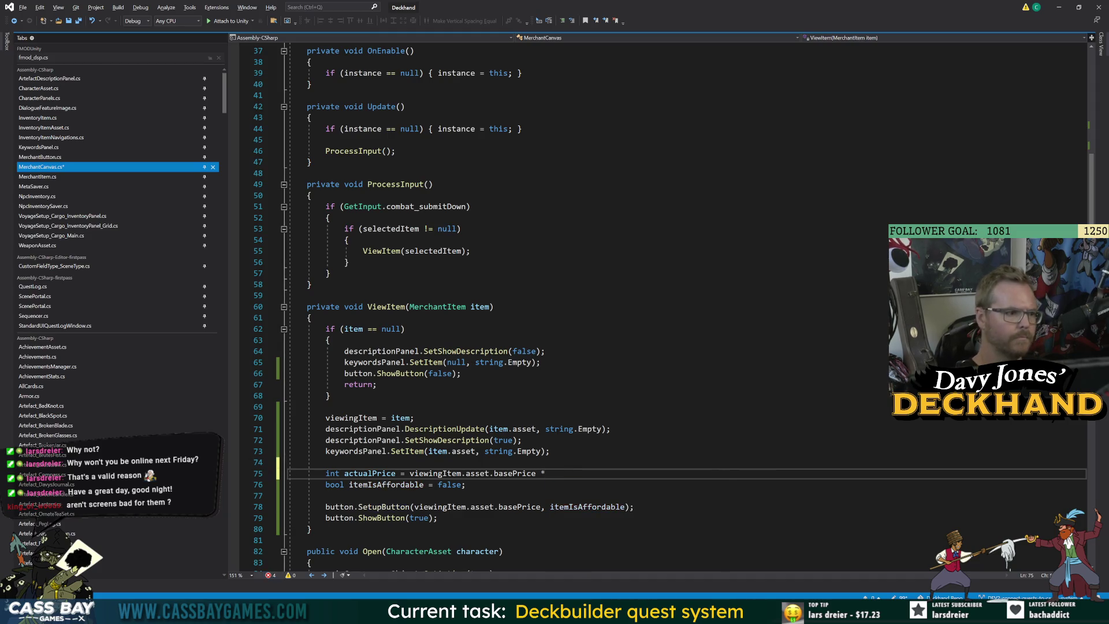
Step: Check NpcInventory, finish the multiplier as inventory.priceModifier, and save the script
scroll(578, 288, up, 12)
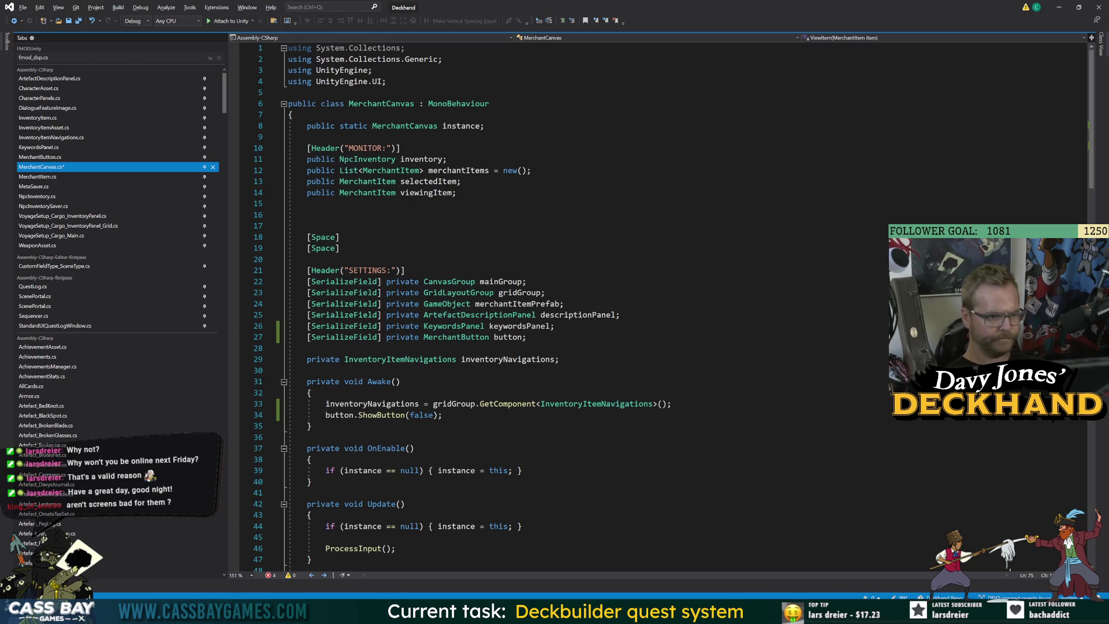
ctrl+click(367, 160)
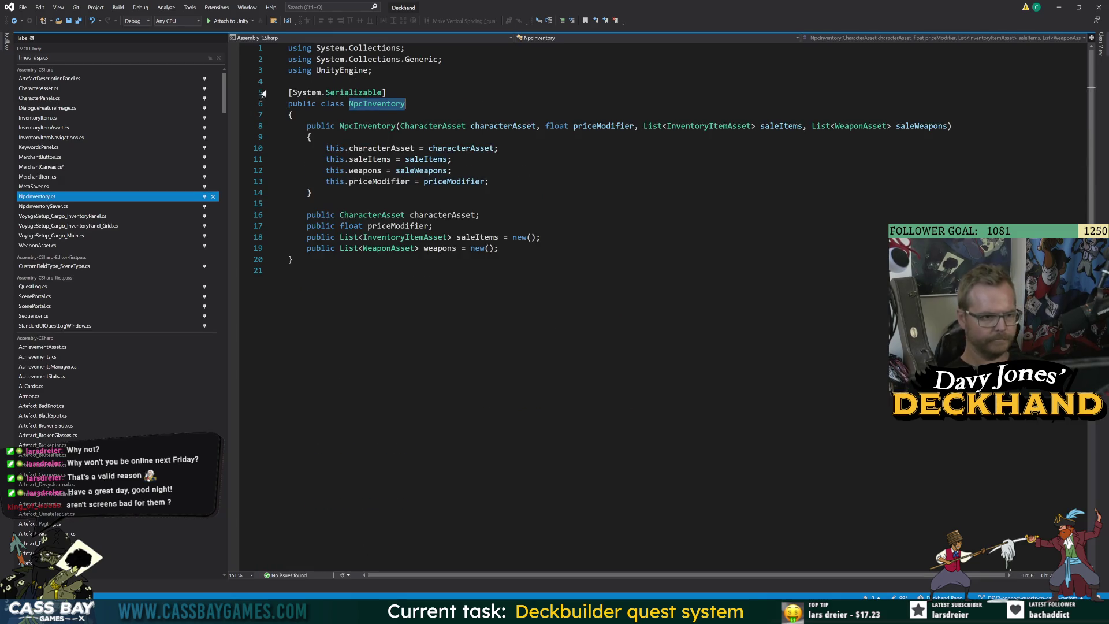
click(14, 21)
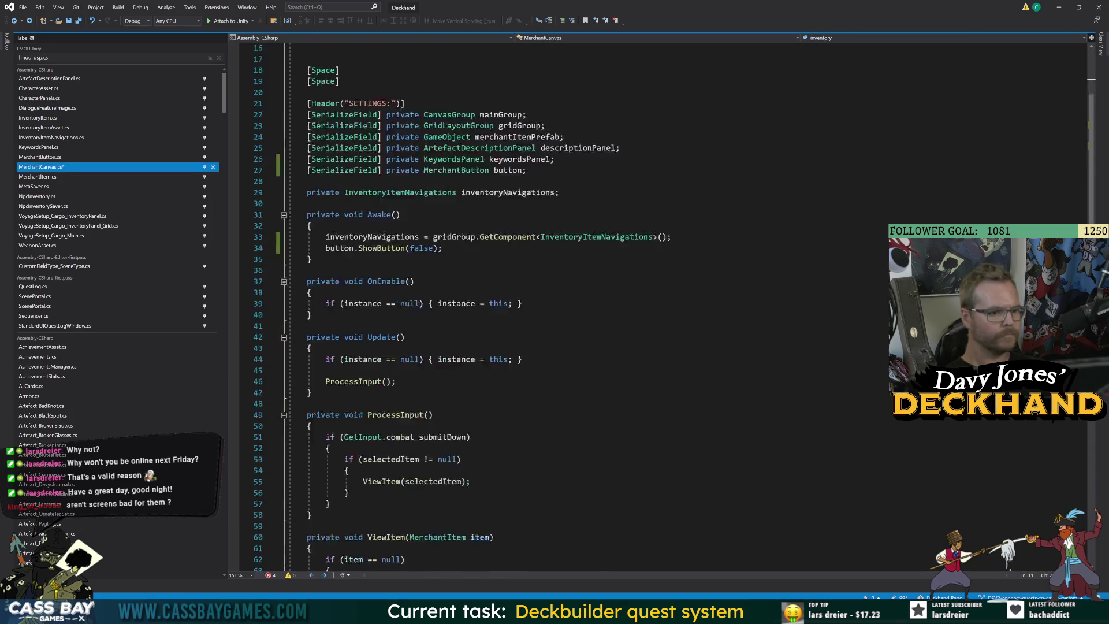
scroll(578, 306, down, 9)
click(545, 403)
text(inventory.characterAsset.mod)
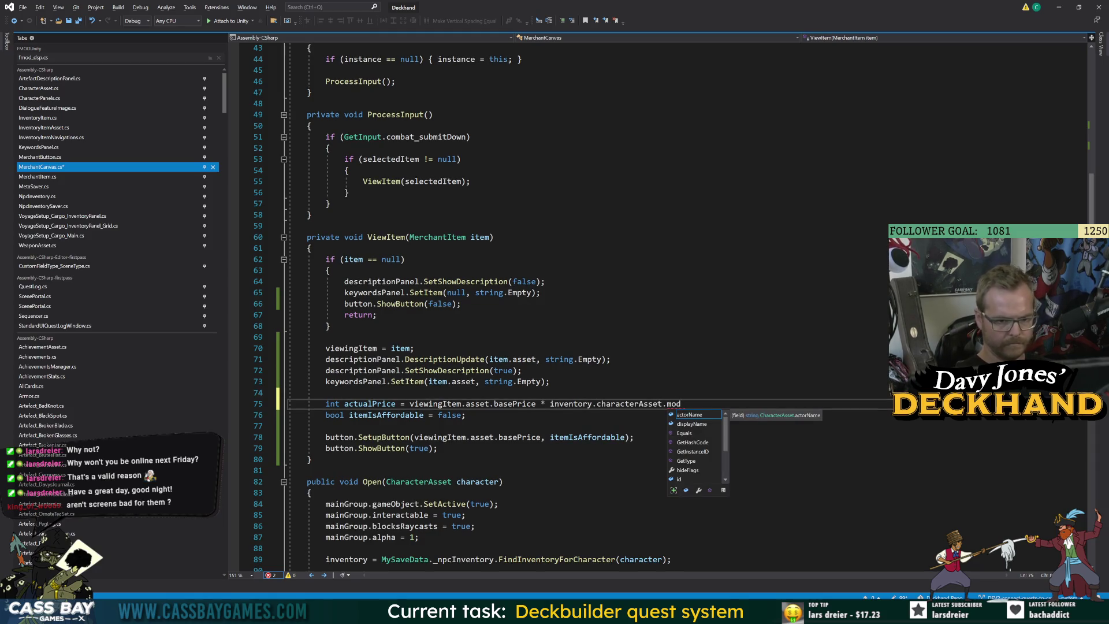
key(BackSpace)
key(BackSpace)
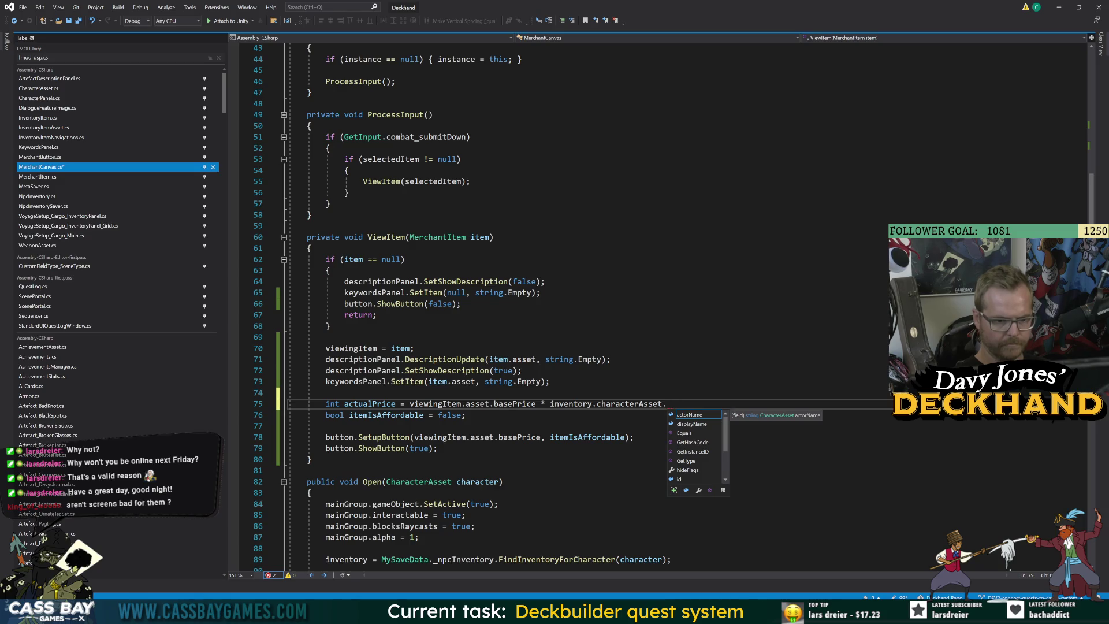
key(Down)
key(Down)
key(Down)
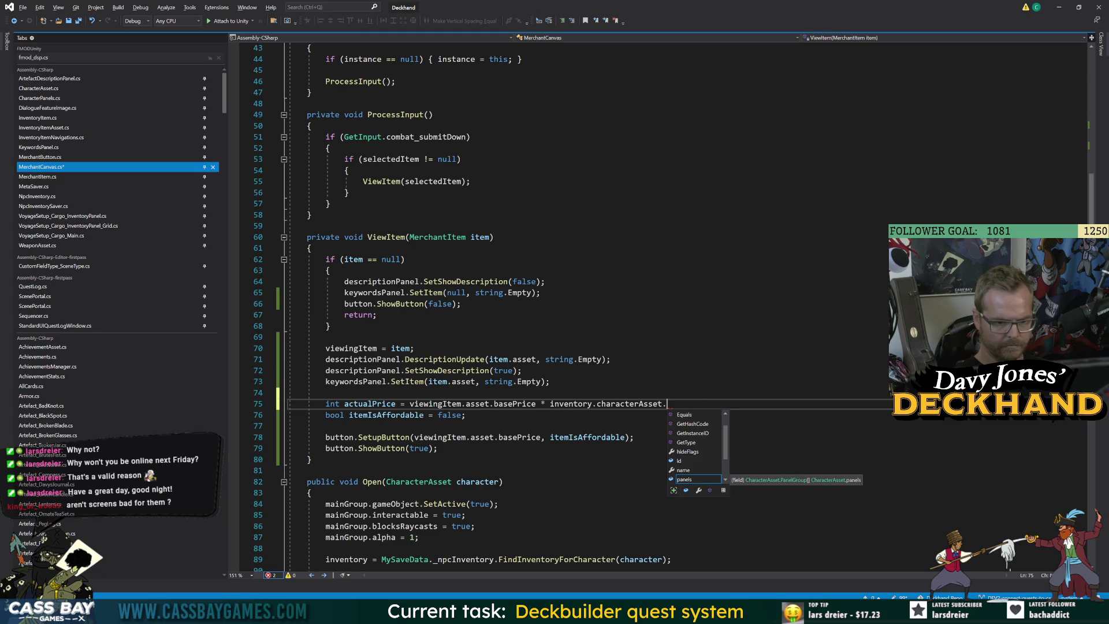
key(BackSpace)
key(BackSpace)
key(BackSpace)
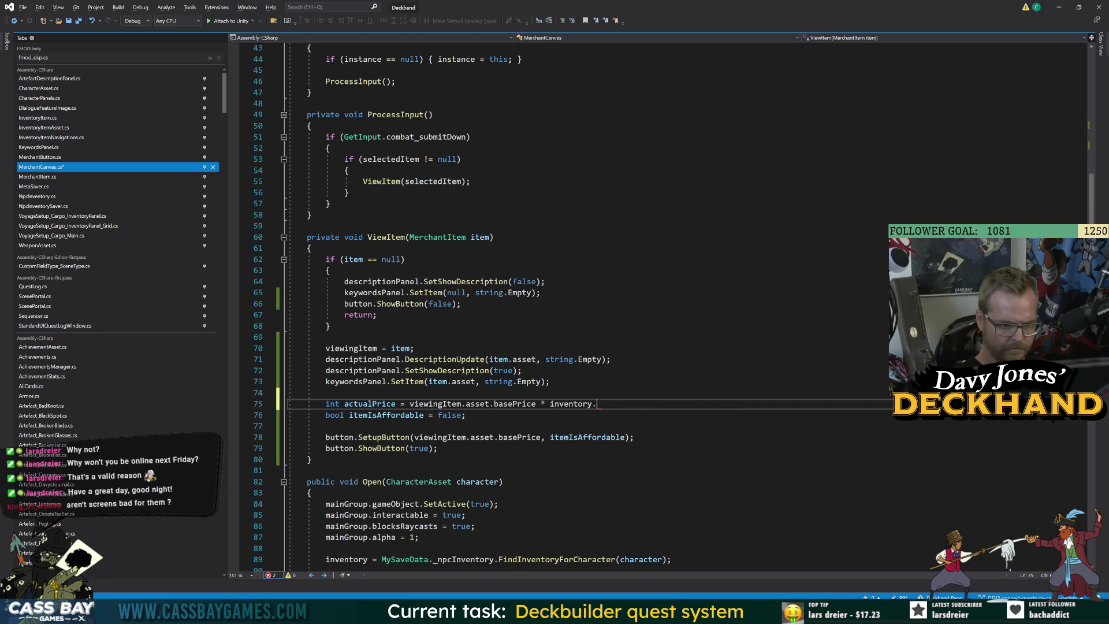
text(priceModifier)
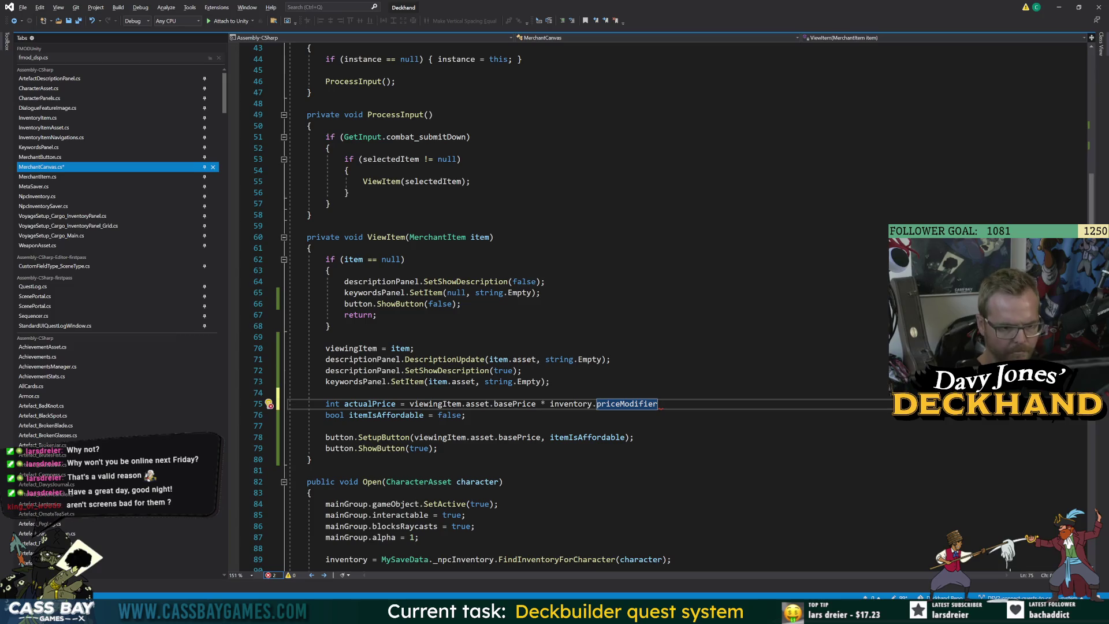
text(;)
key(ctrl+s)
Step: Wrap the price expression in Mathf.RoundToInt to fix the float-to-int error
click(307, 471)
click(430, 404)
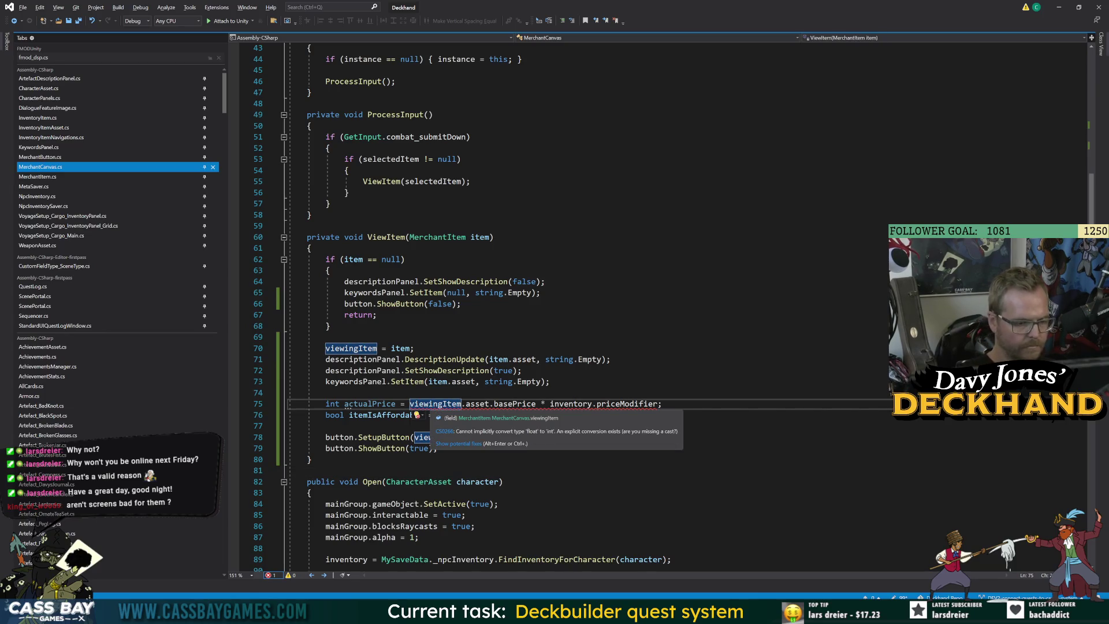
key(ctrl+Left)
text(Mathc)
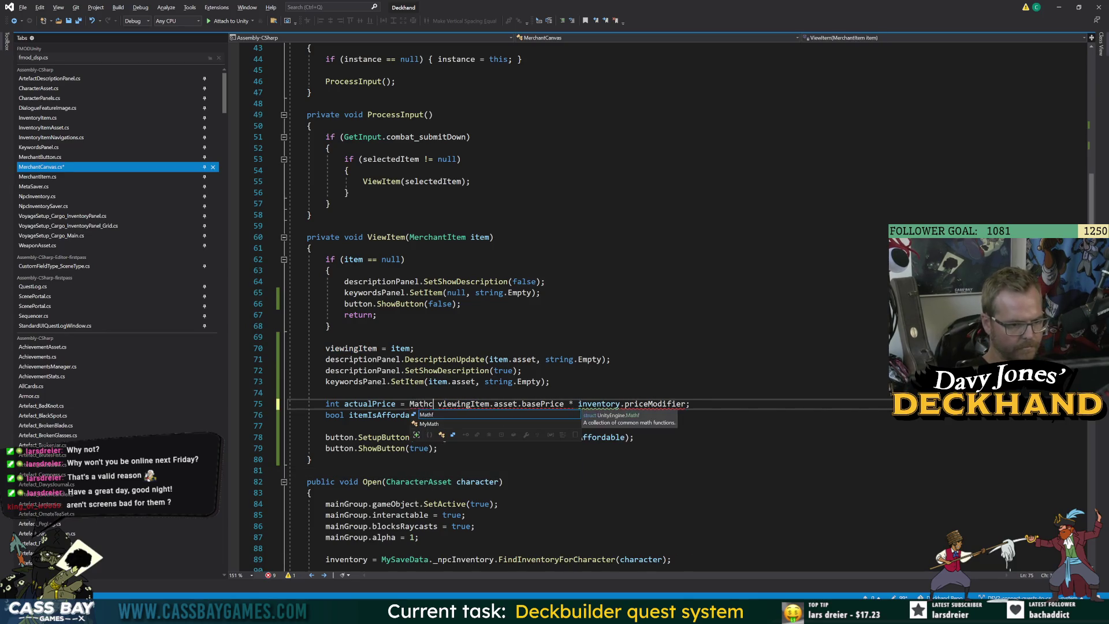
text(.rou)
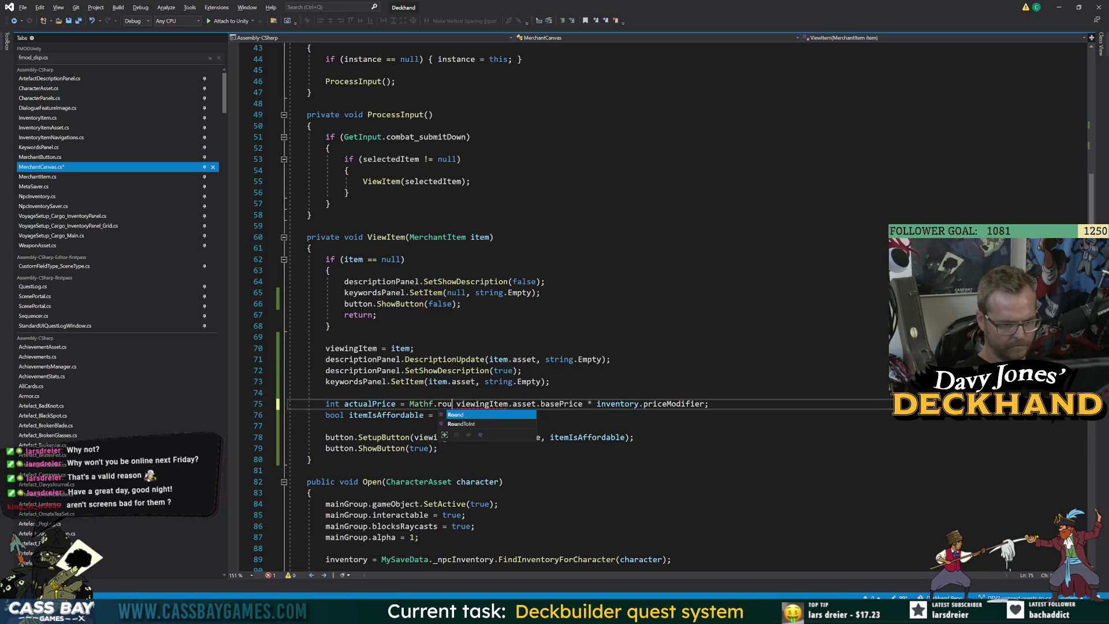
key(Down)
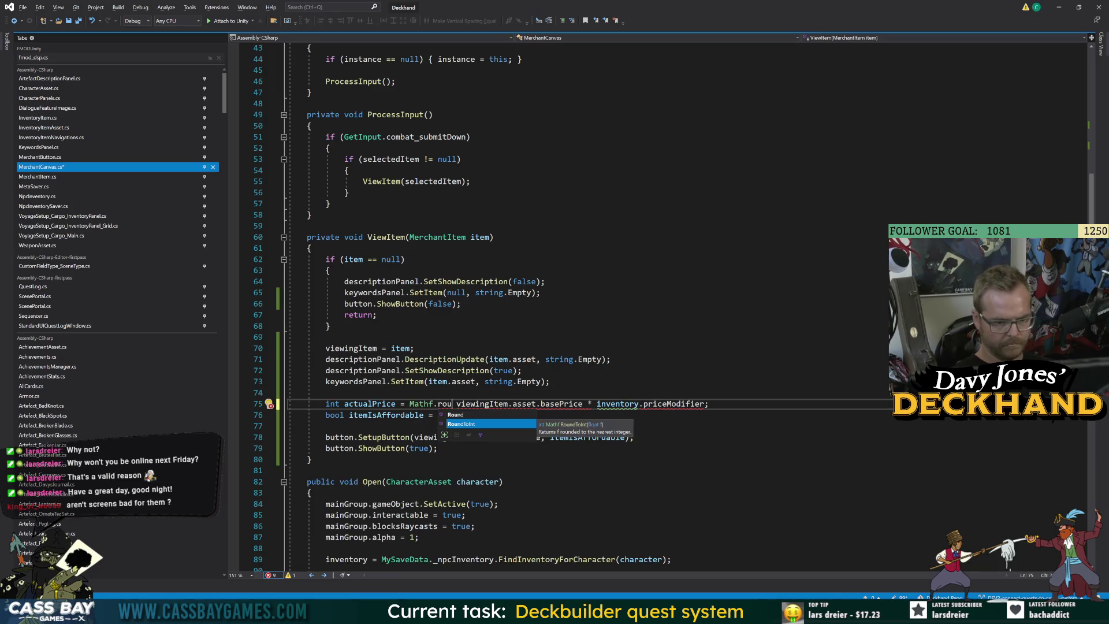
text(()
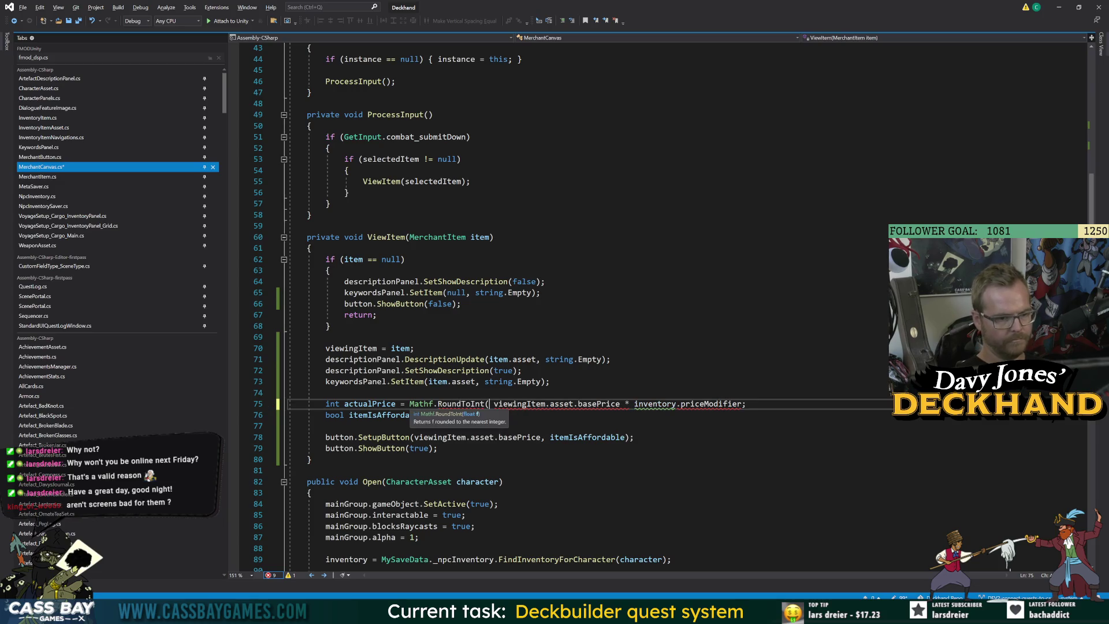
key(End)
key(Left)
text())
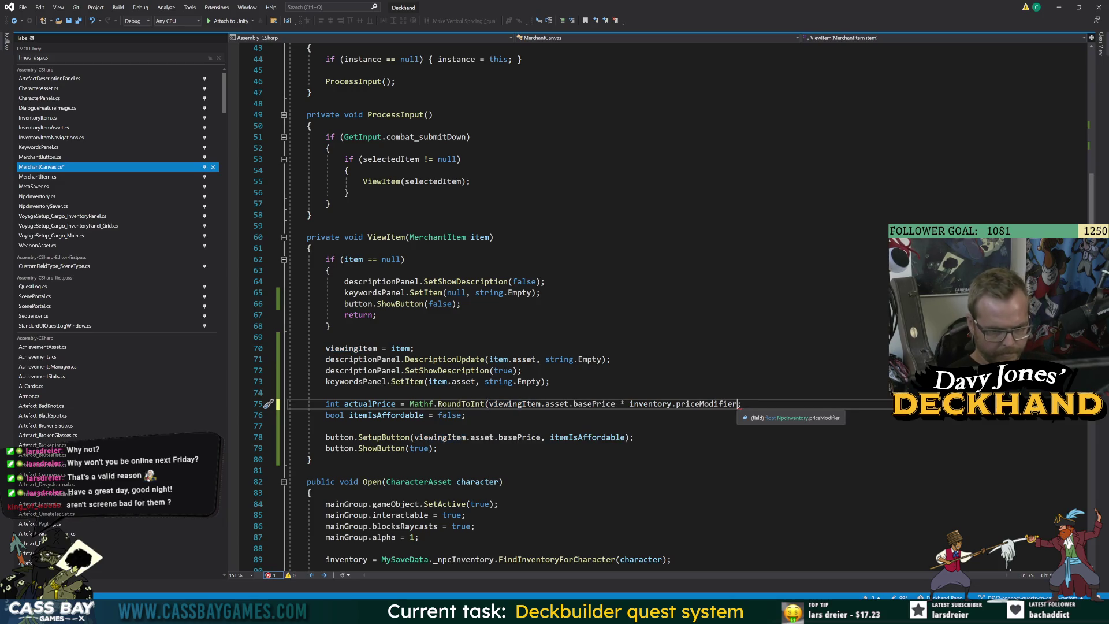
Step: Review the surrounding ViewItem lines and add a blank line below actualPrice
click(414, 348)
click(323, 470)
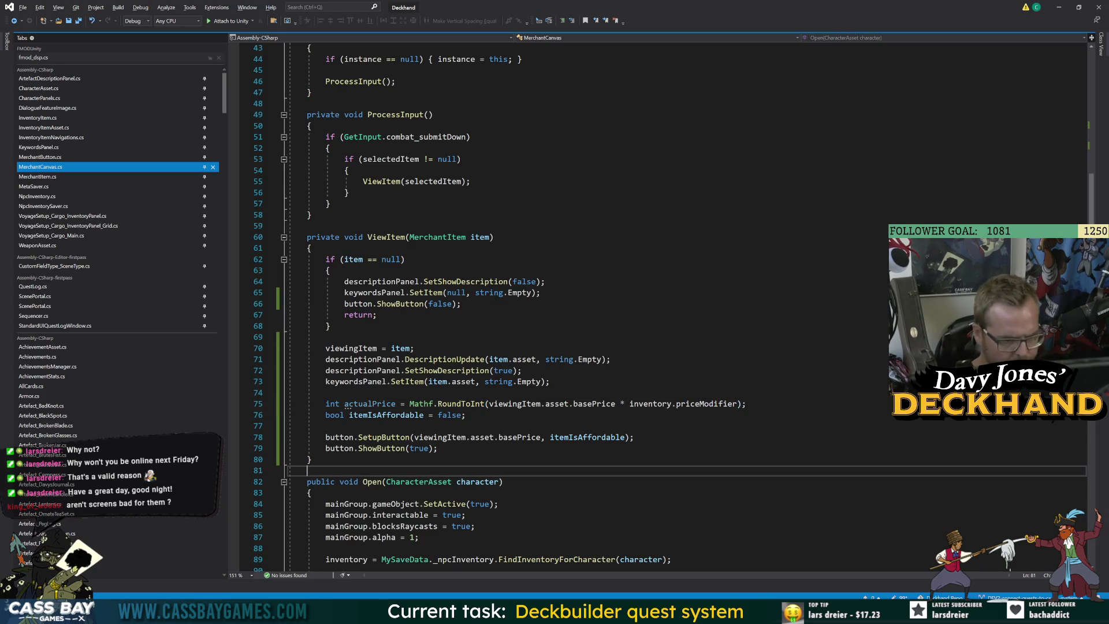
click(269, 415)
click(611, 359)
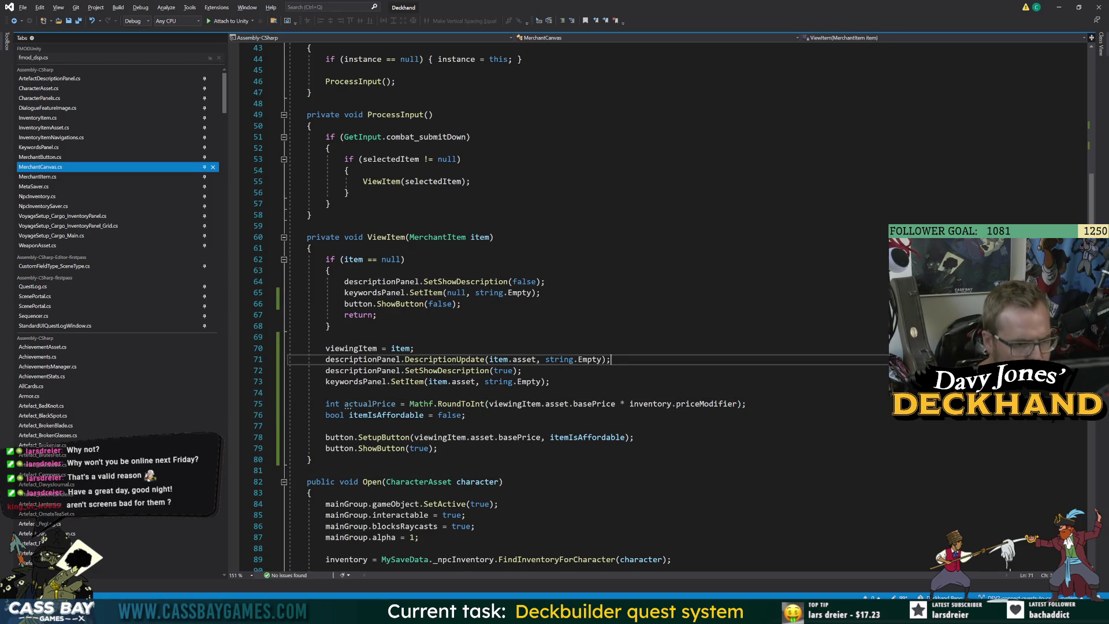
click(330, 325)
click(312, 403)
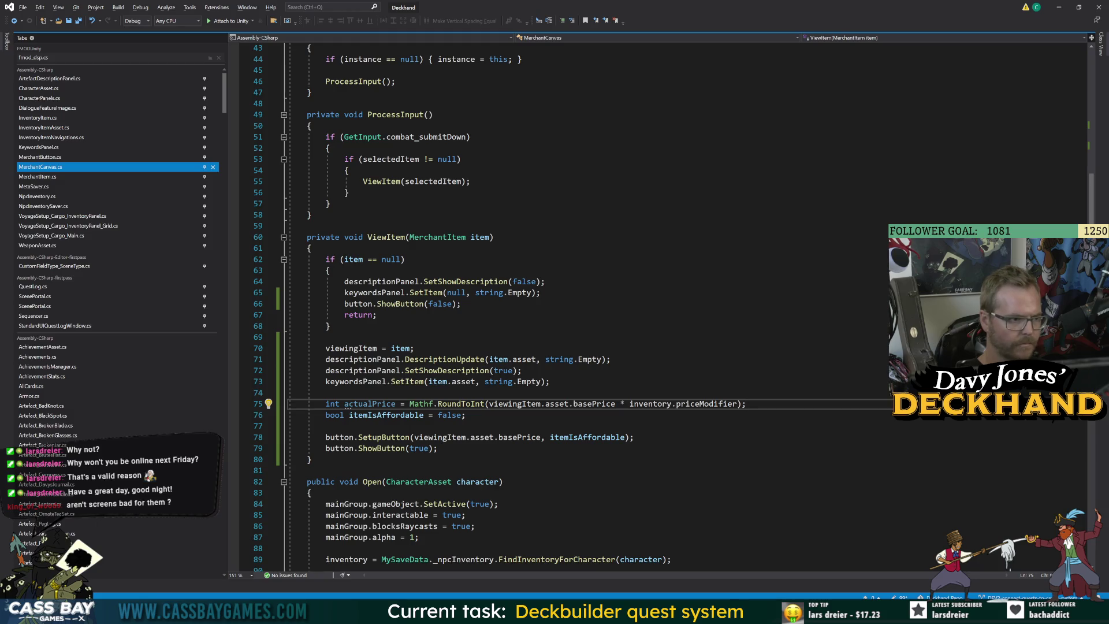
key(Return)
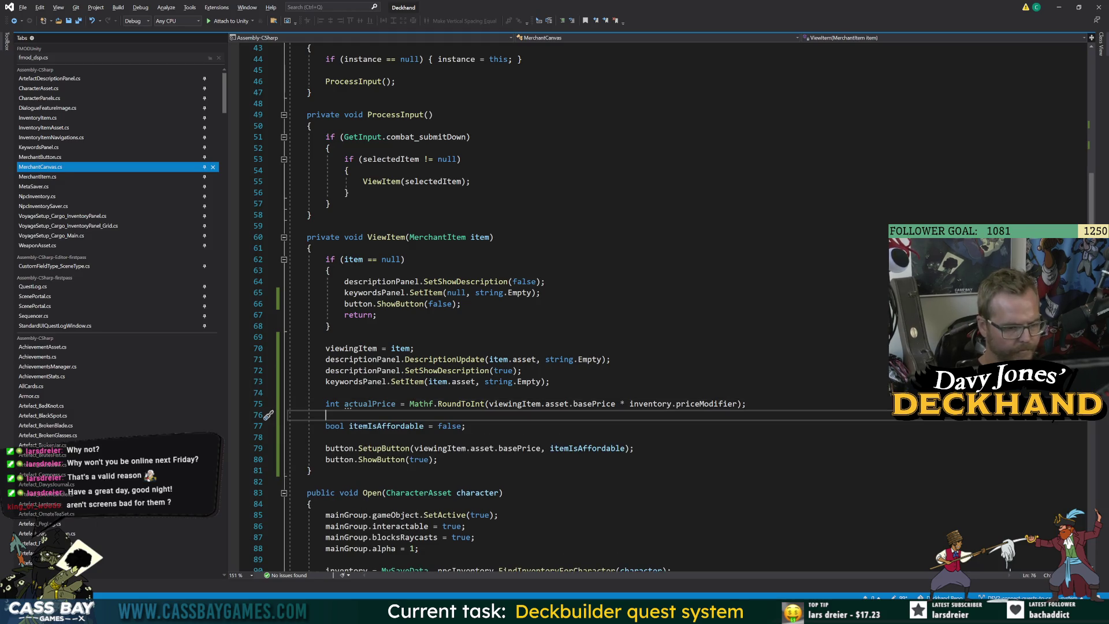
Step: Begin line 76 below actualPrice with 'int currentFunds ='
key(BackSpace)
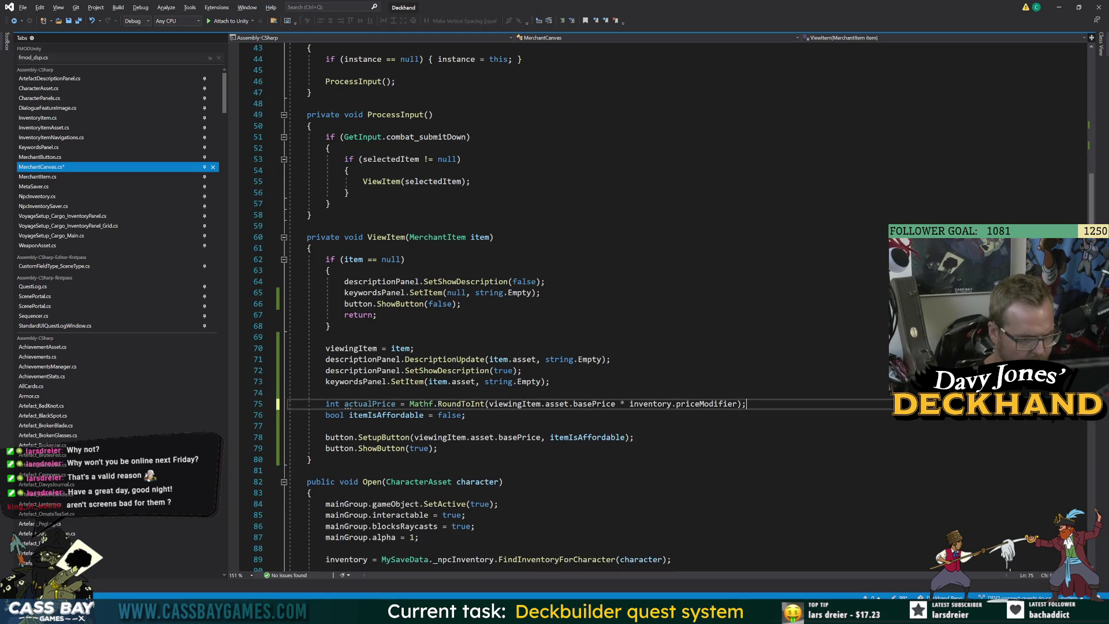
key(Down)
key(Up)
key(Up)
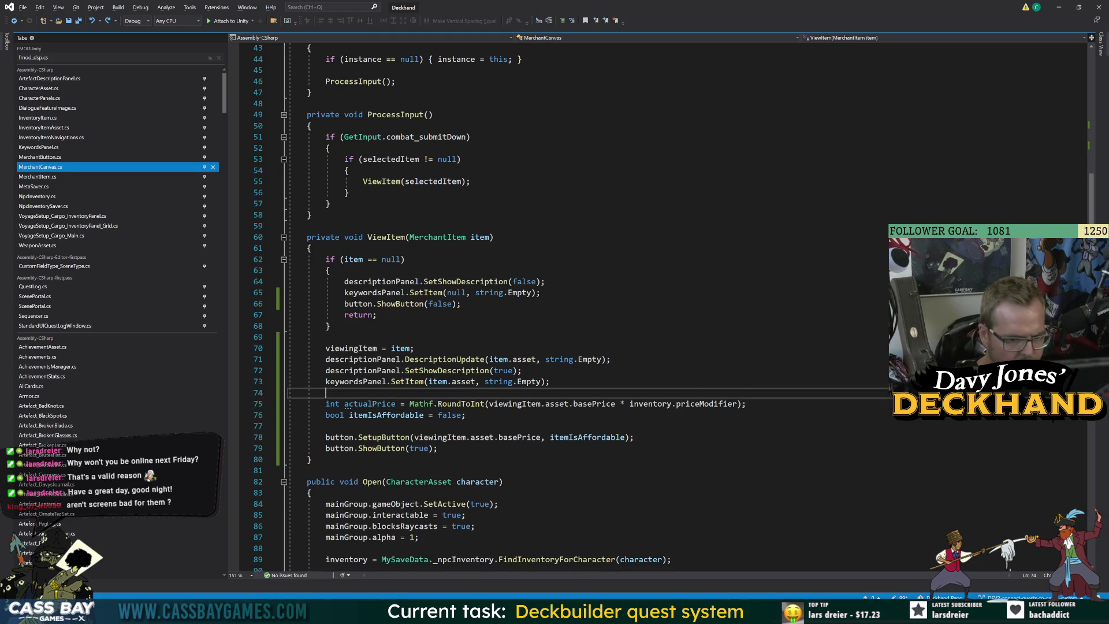
key(Down)
key(End)
key(Return)
text(i)
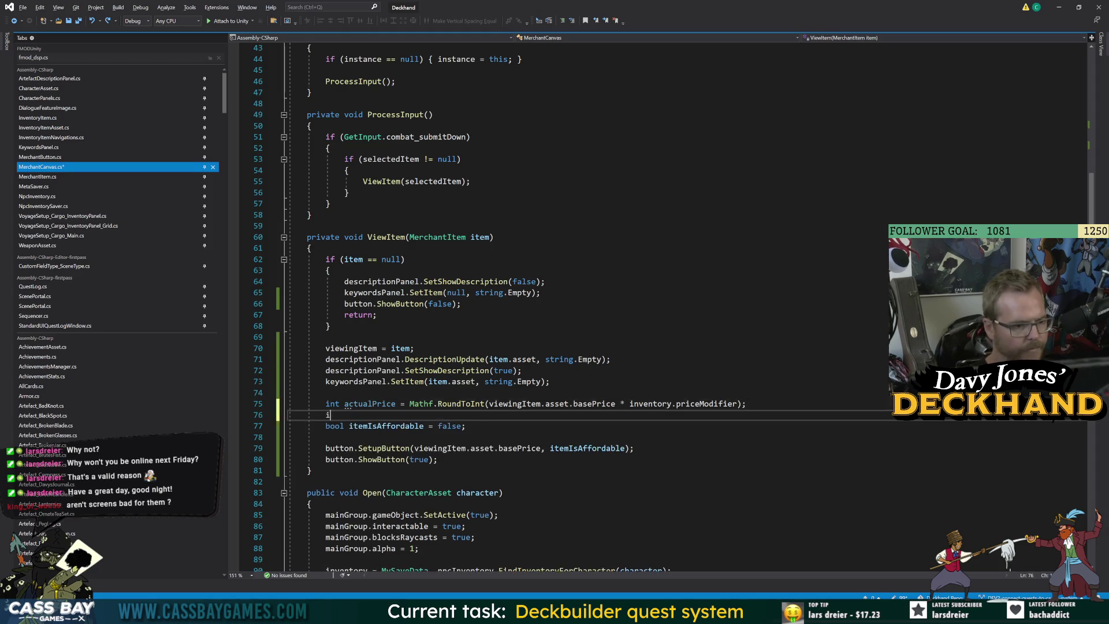
text(nt currentFunds =)
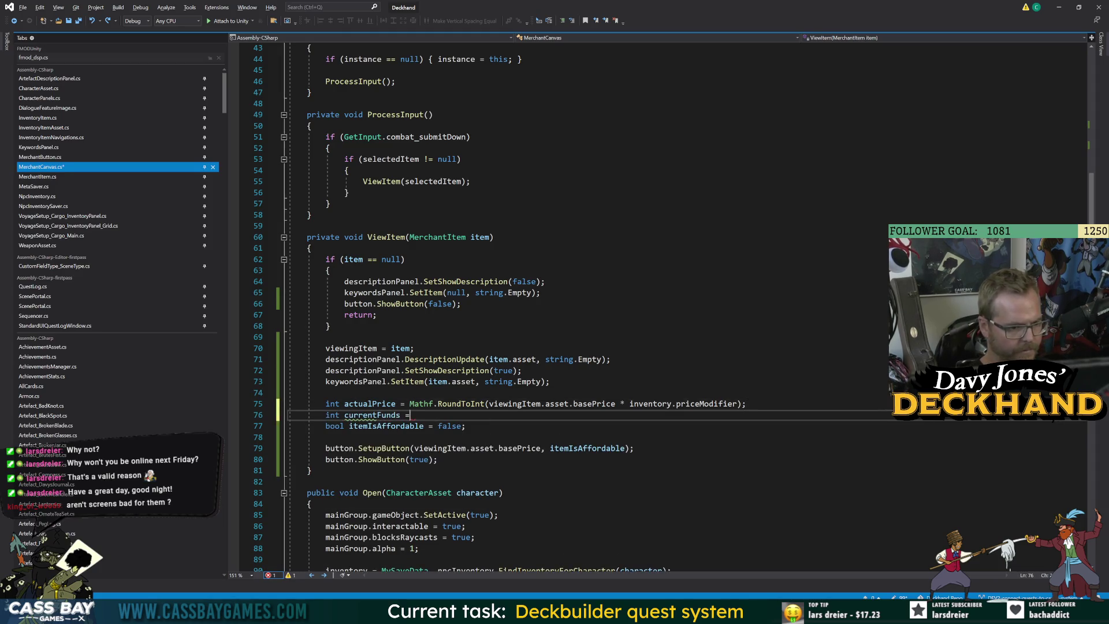
Step: Complete it as MetaManager._coin_Permanent via IntelliSense, then select 'false' on line 77
key(ctrl+space)
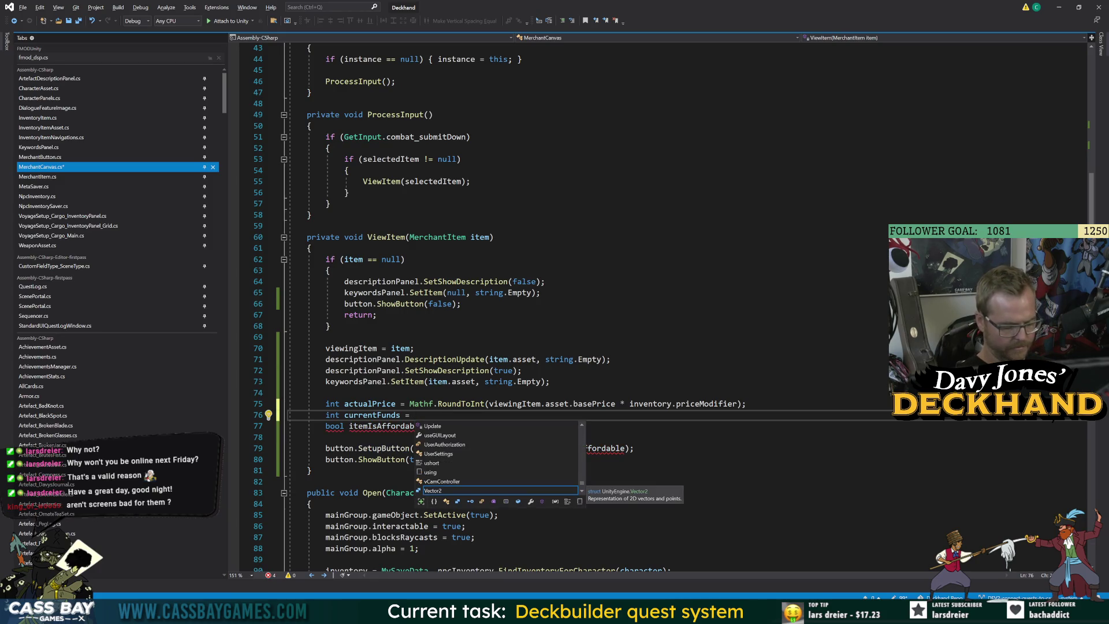
text(Persis)
key(BackSpace)
key(BackSpace)
key(BackSpace)
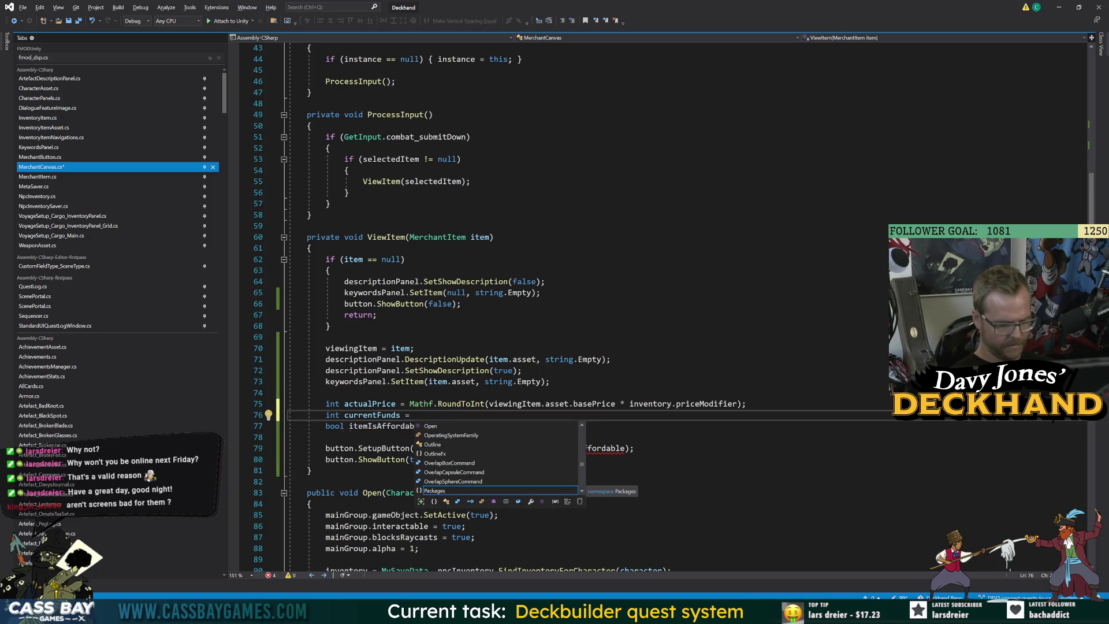
text(MetaManager.in)
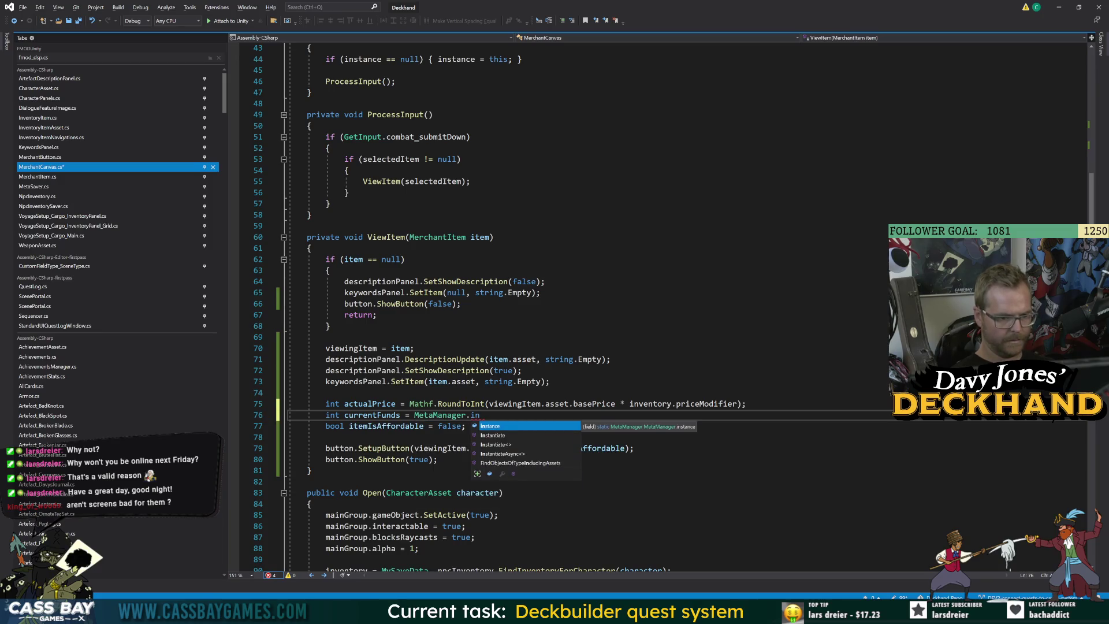
key(BackSpace)
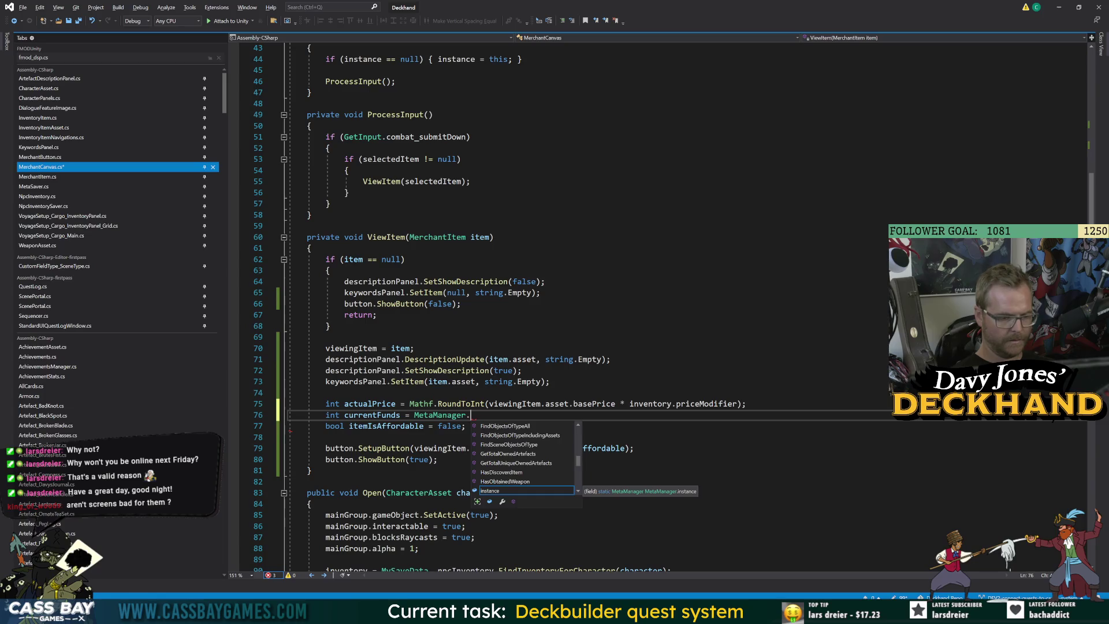
text(coin)
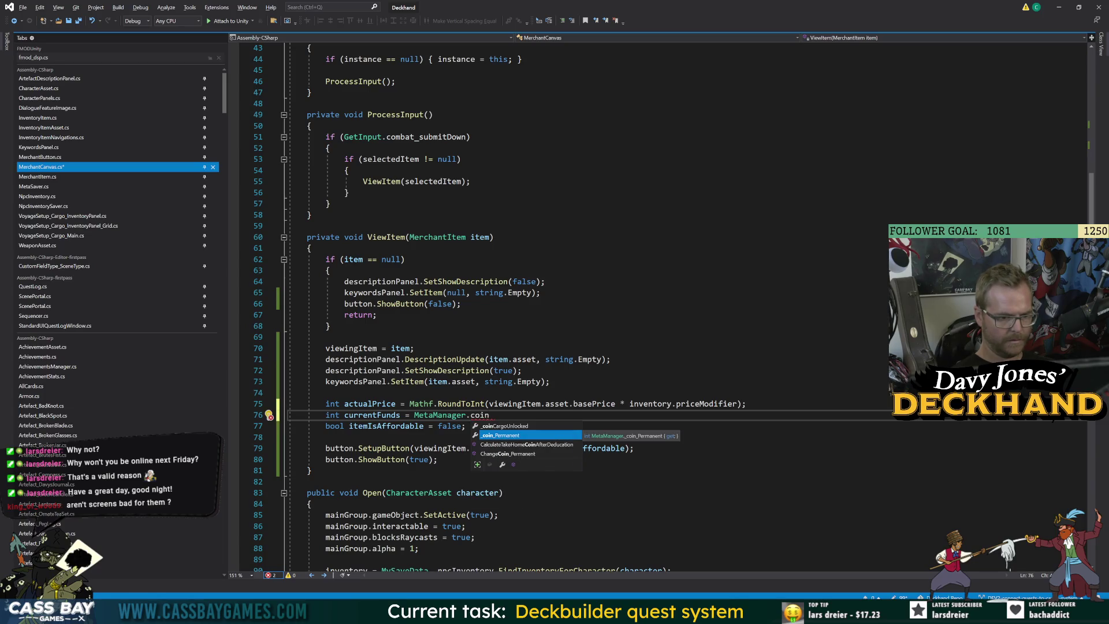
text(;)
double_click(372, 416)
click(307, 482)
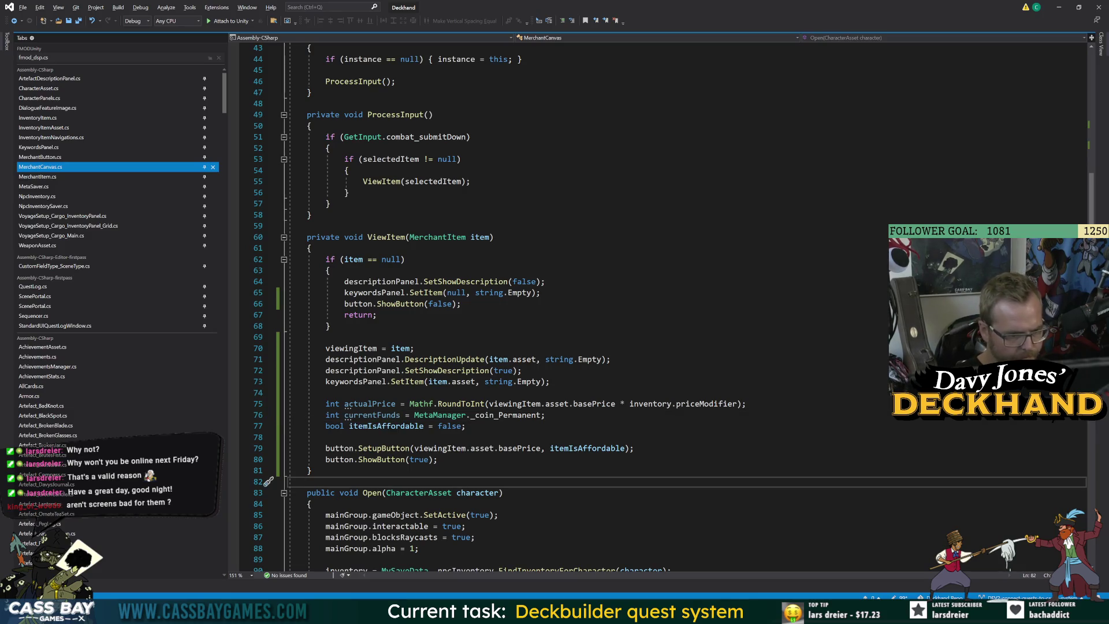
drag(465, 426, 438, 426)
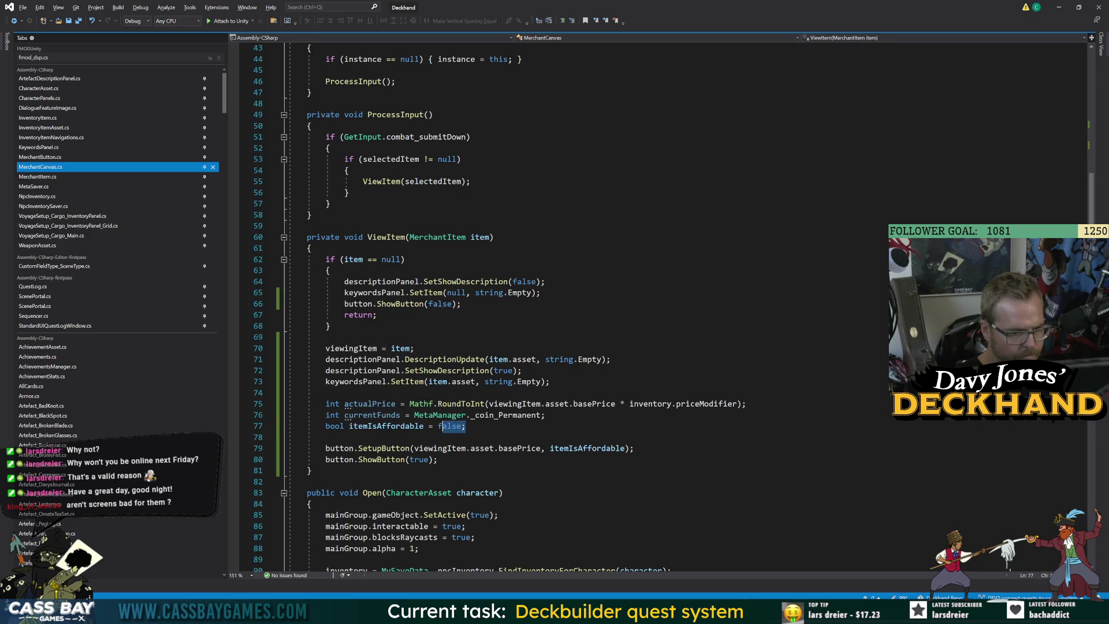
Step: Replace 'false' with 'actualPrice <= currentFunds' for itemIsAffordable
text(actualPrice <)
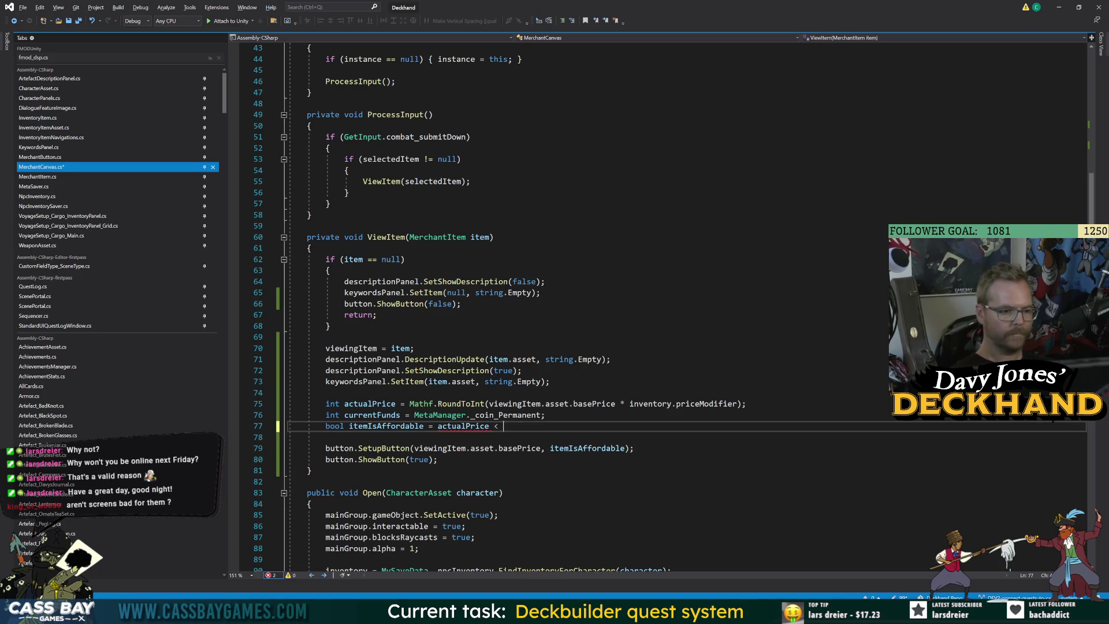
text(= current)
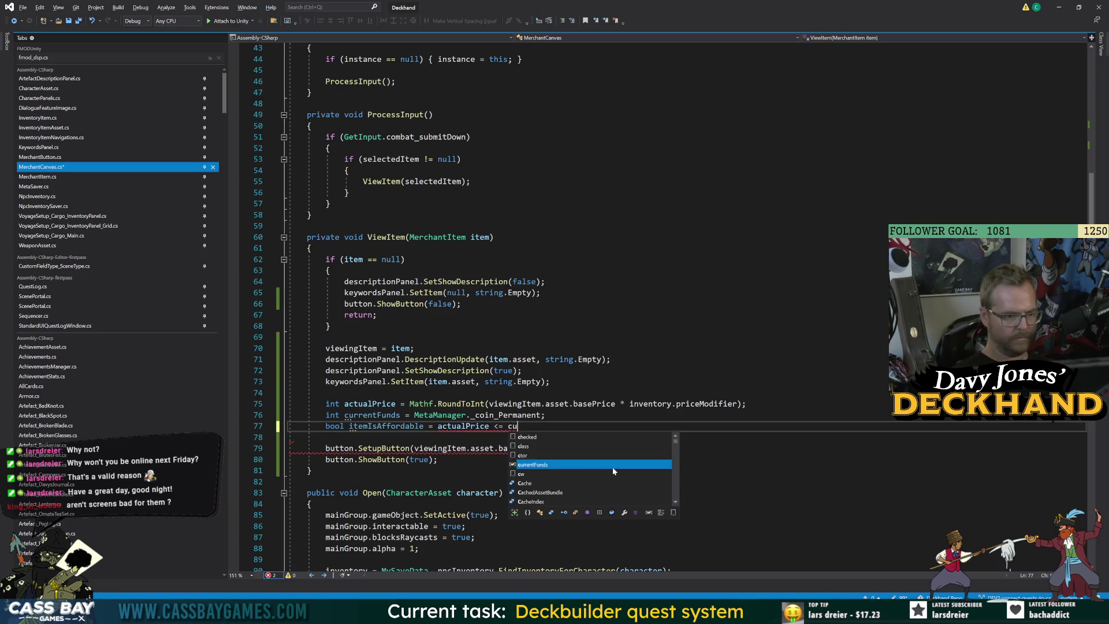
key(Tab)
click(540, 292)
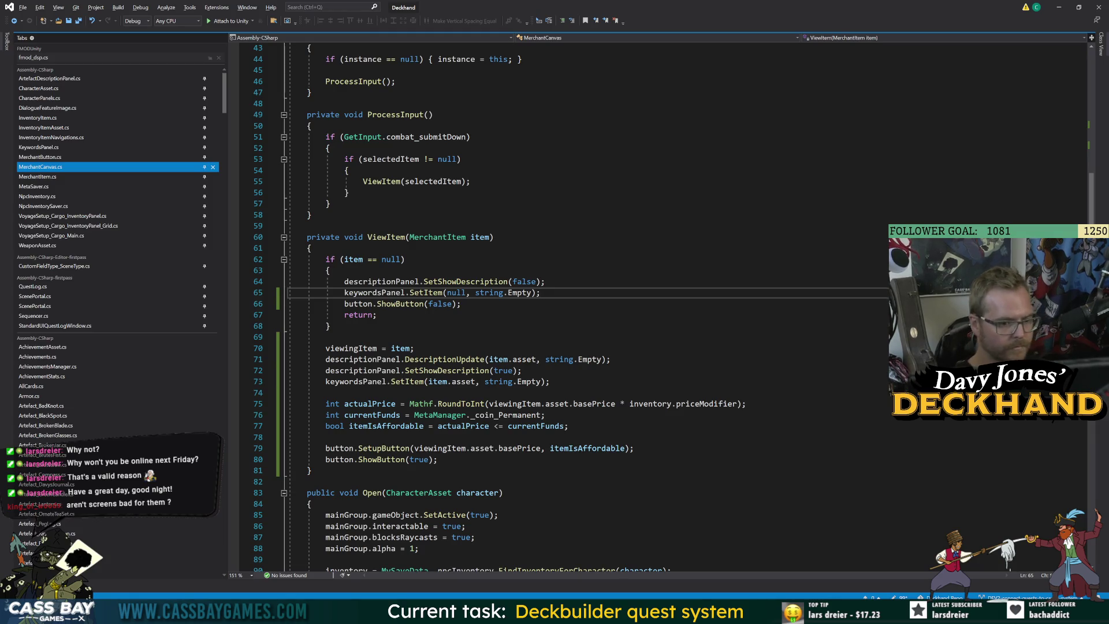
click(382, 426)
click(311, 470)
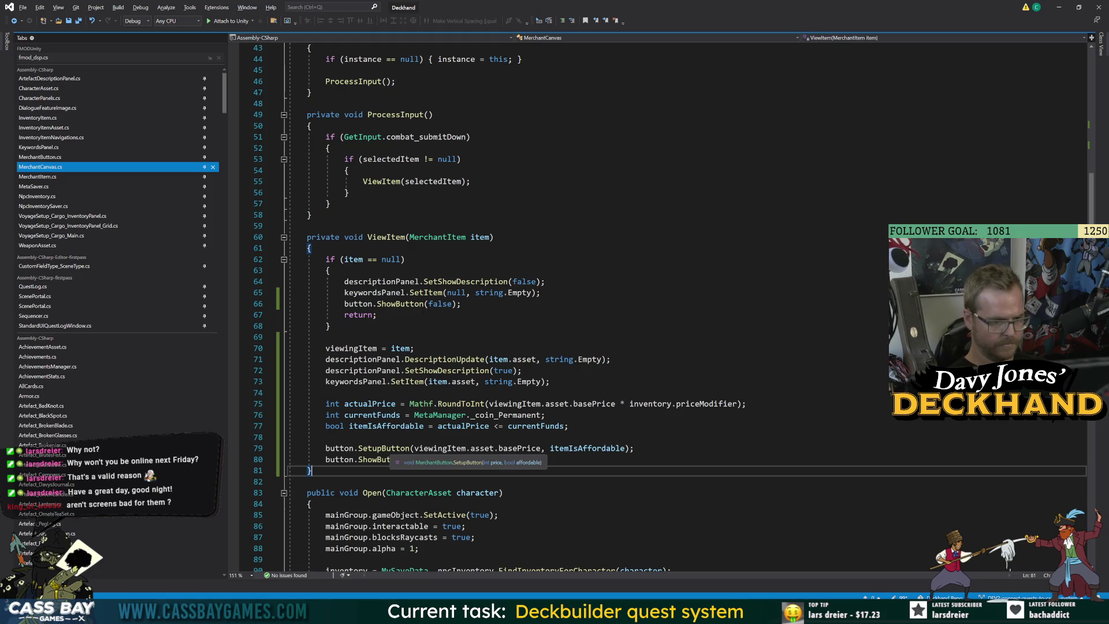
Step: Replace viewingItem.asset.basePrice with actualPrice in the SetupButton call
double_click(375, 405)
key(ctrl+c)
drag(541, 448, 419, 448)
key(ctrl+v)
key(Down)
key(Down)
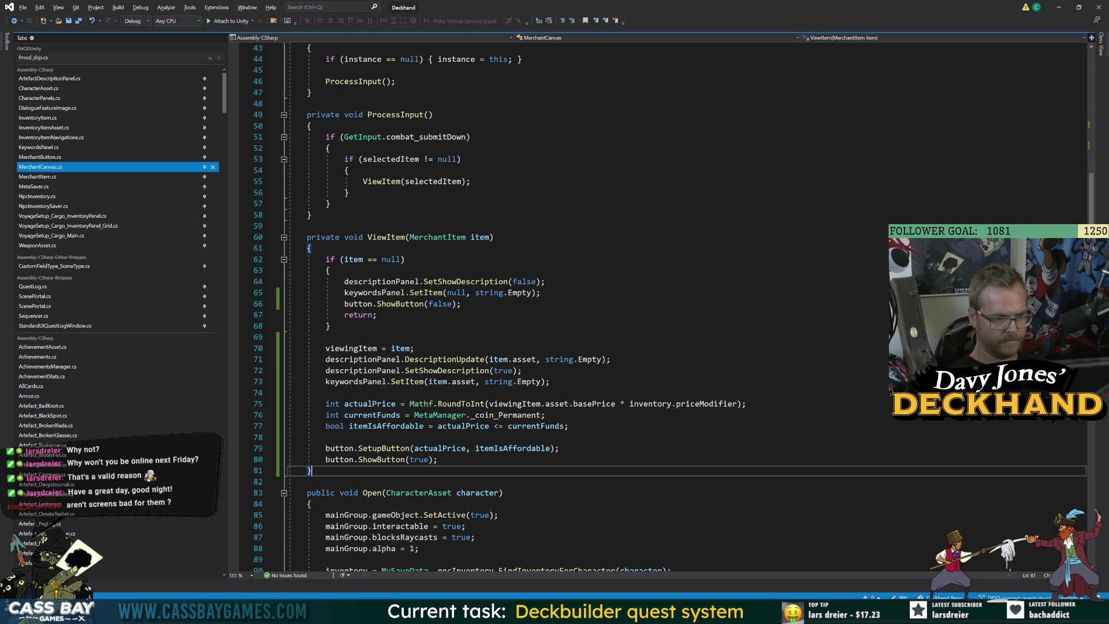
click(514, 448)
click(307, 482)
click(311, 471)
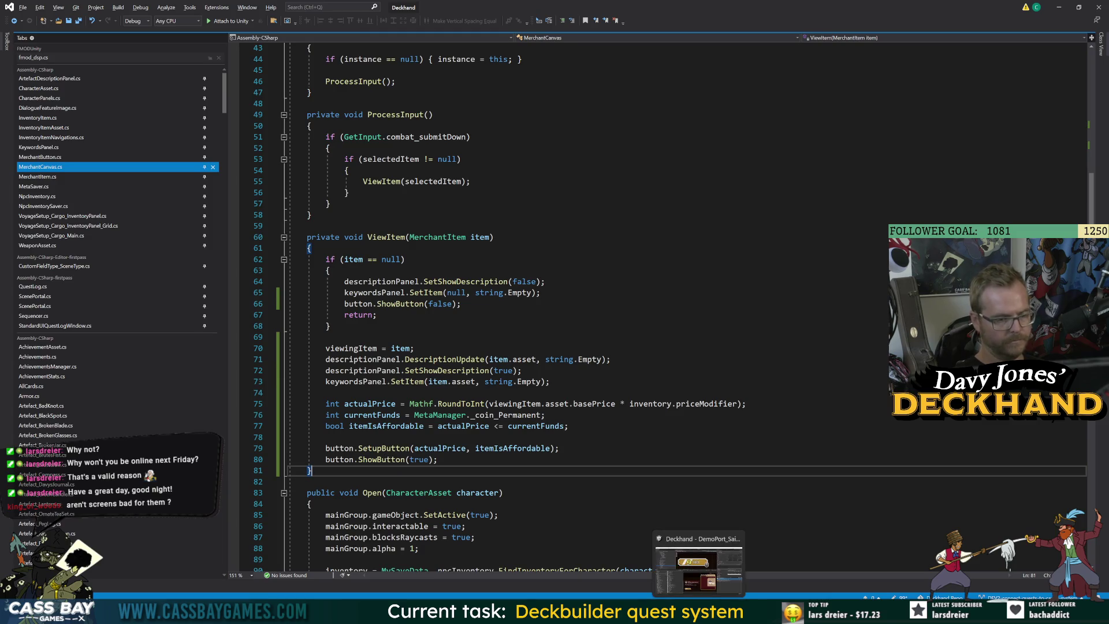
Step: Open SetupButton in MerchantButton.cs and review its affordable if/else branches
key(alt+Tab)
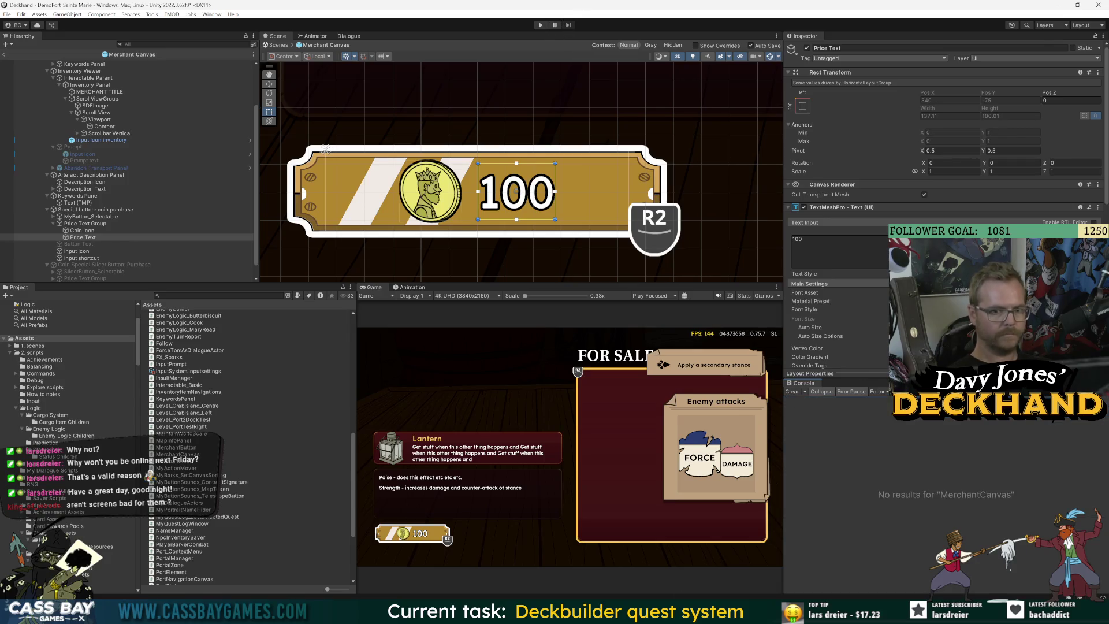
key(alt+Tab)
double_click(398, 449)
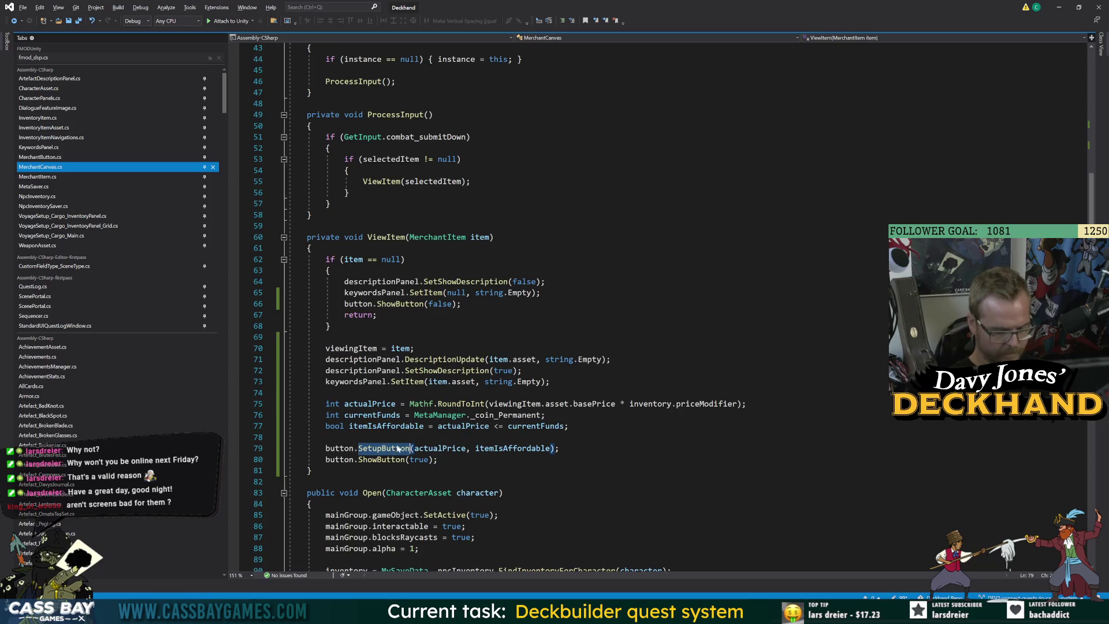
key(F12)
click(369, 370)
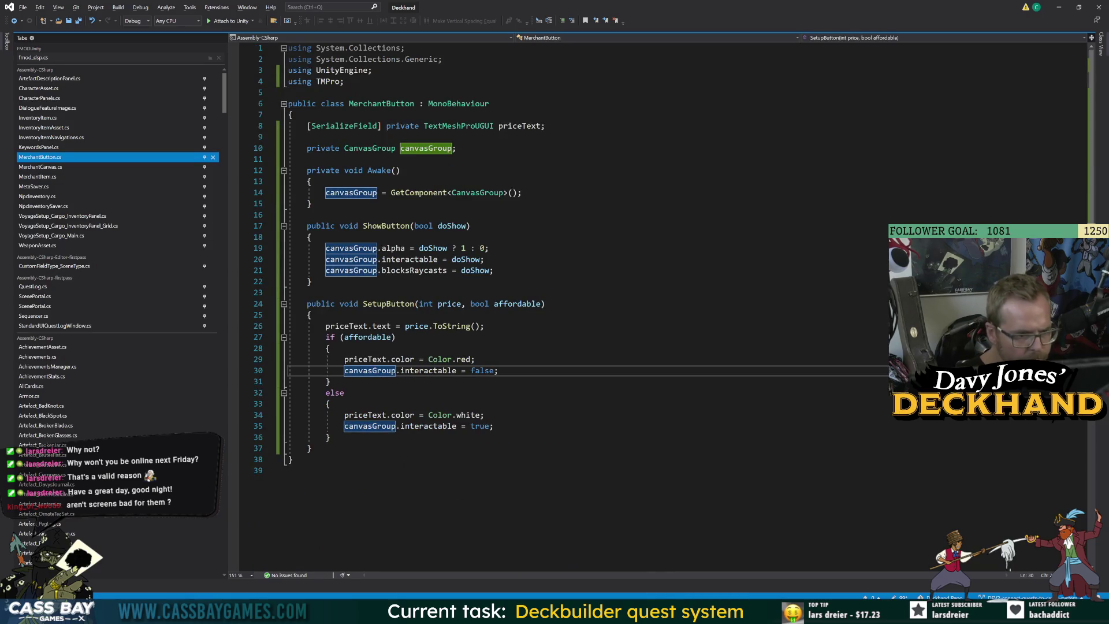
click(345, 393)
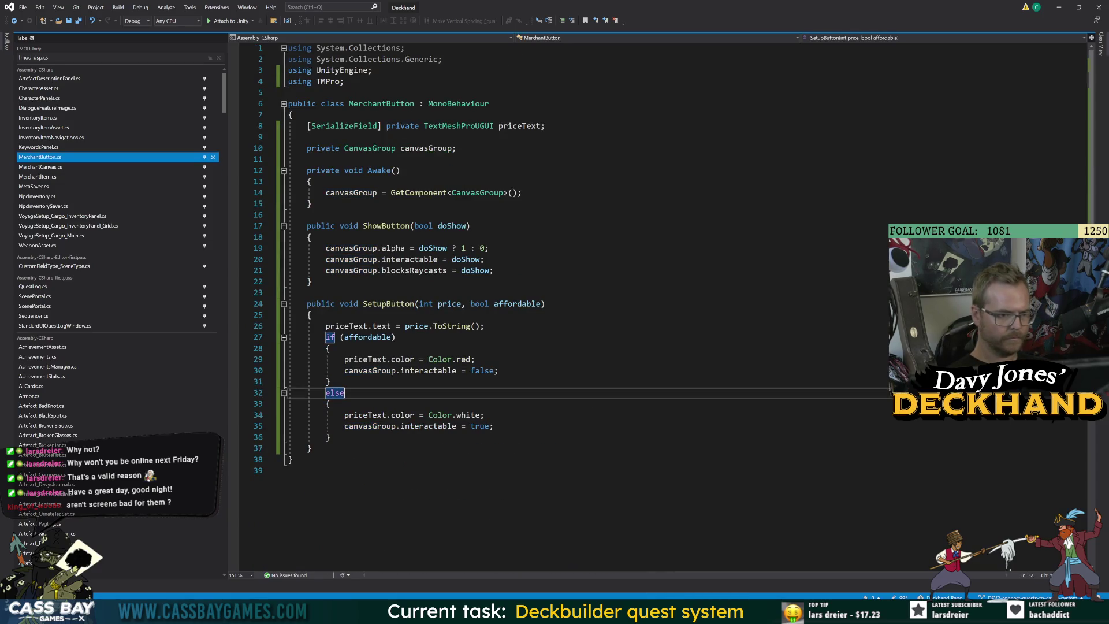
Step: Switch to the Unity editor and start Play mode
mouse_move(699, 614)
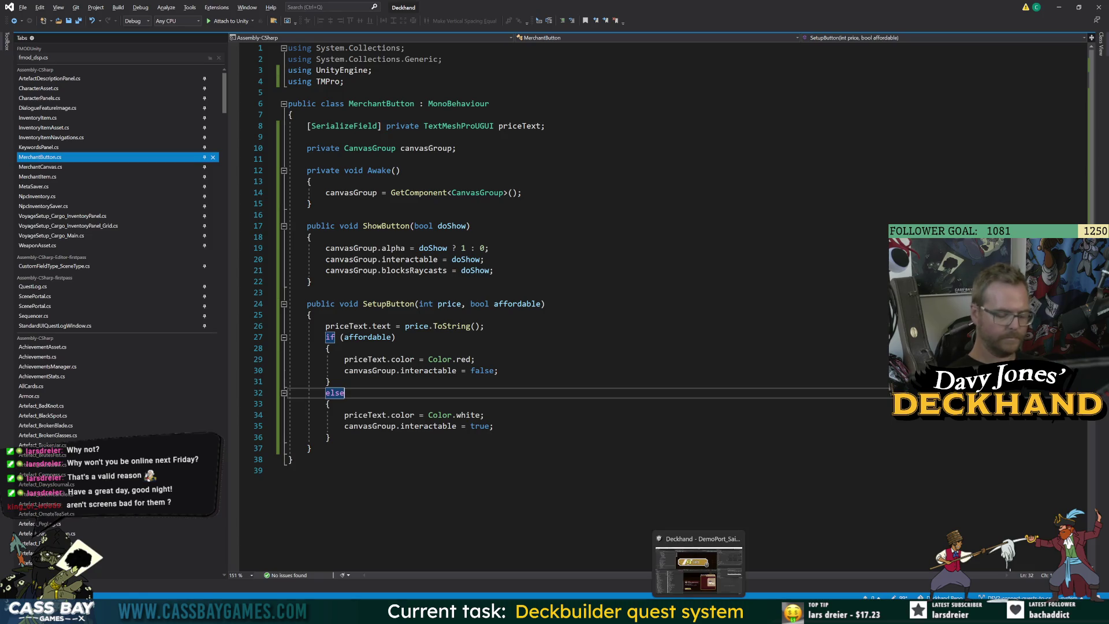
click(699, 567)
click(545, 24)
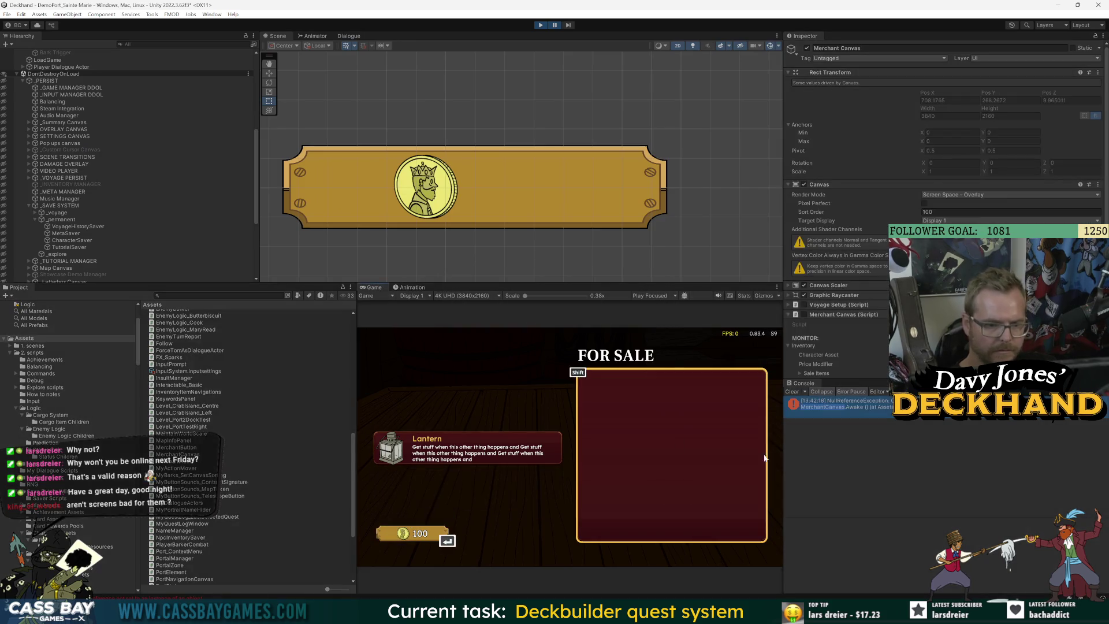
Step: Open the MerchantCanvas.Awake NullReferenceException at line 34 in Visual Studio, then return to Unity
click(840, 403)
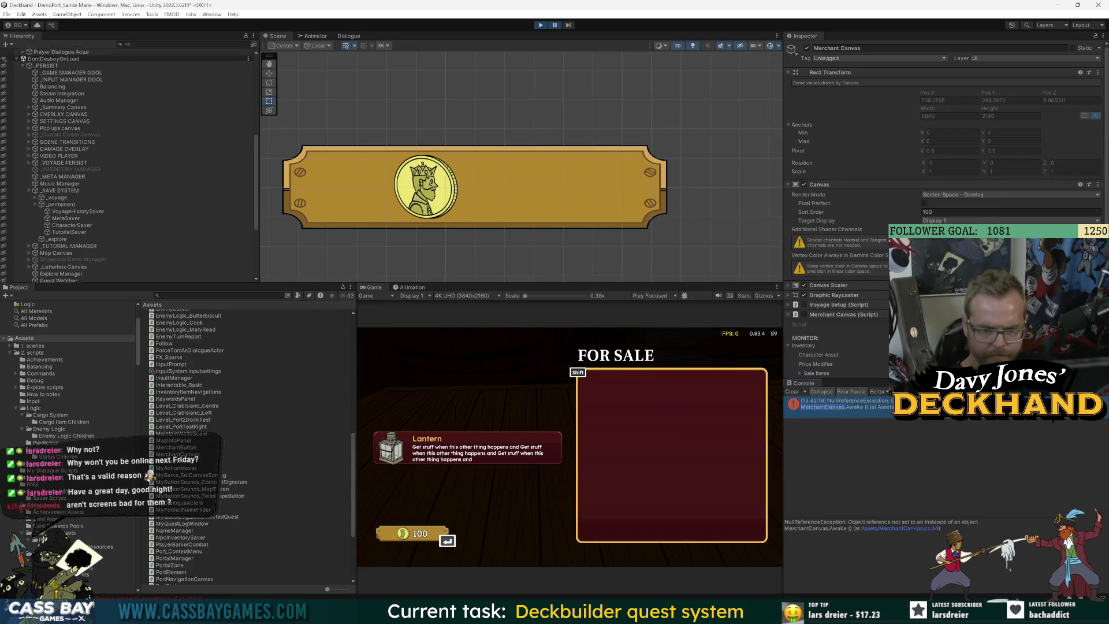
click(924, 528)
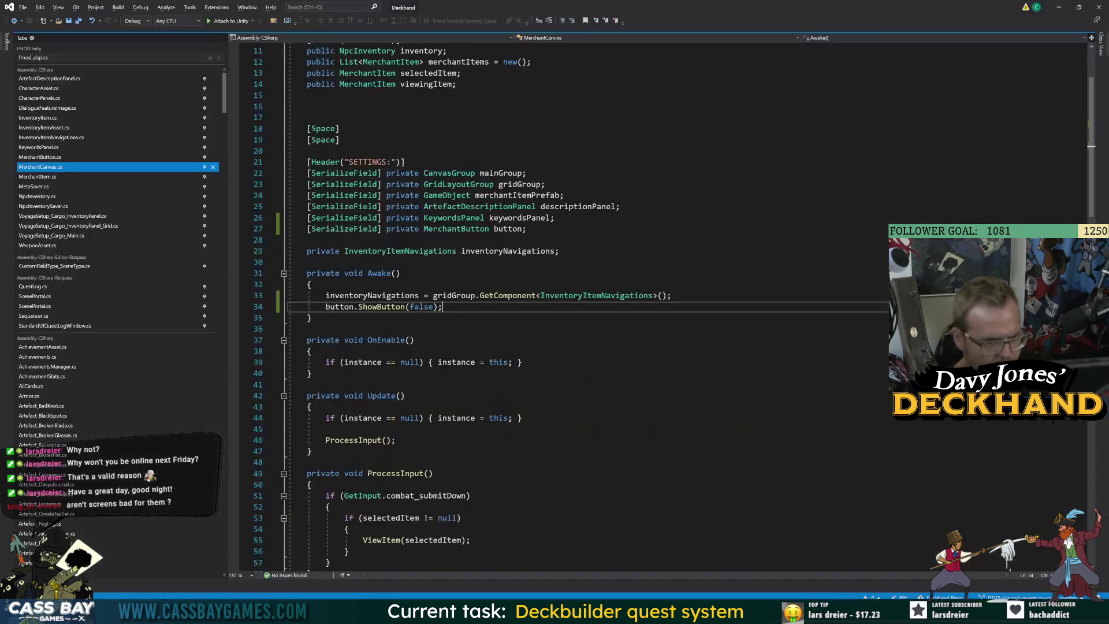
key(alt+Tab)
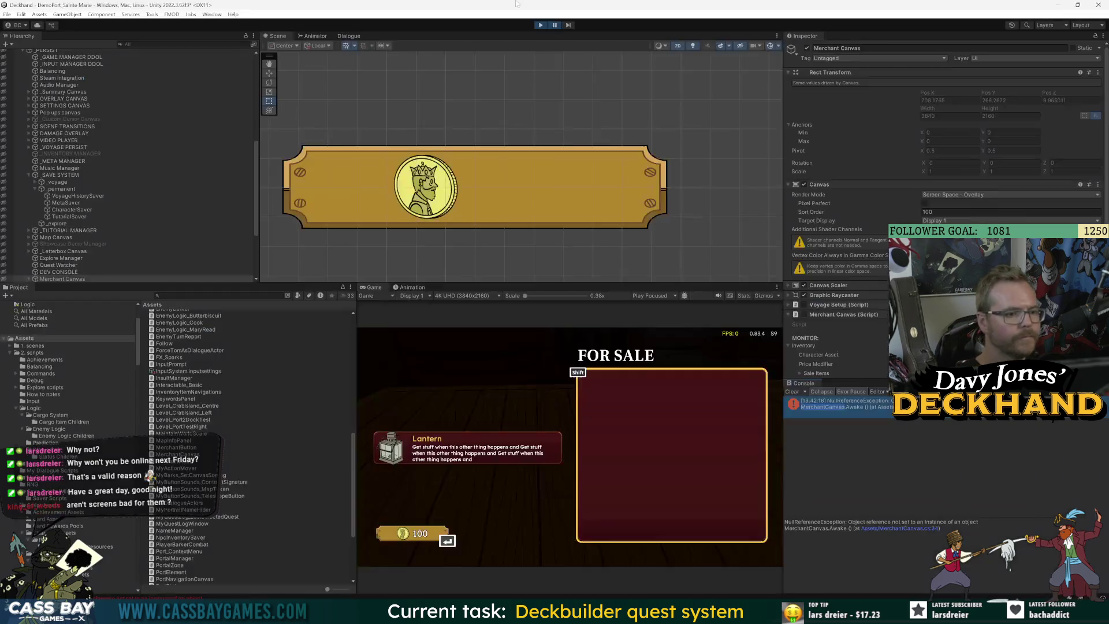